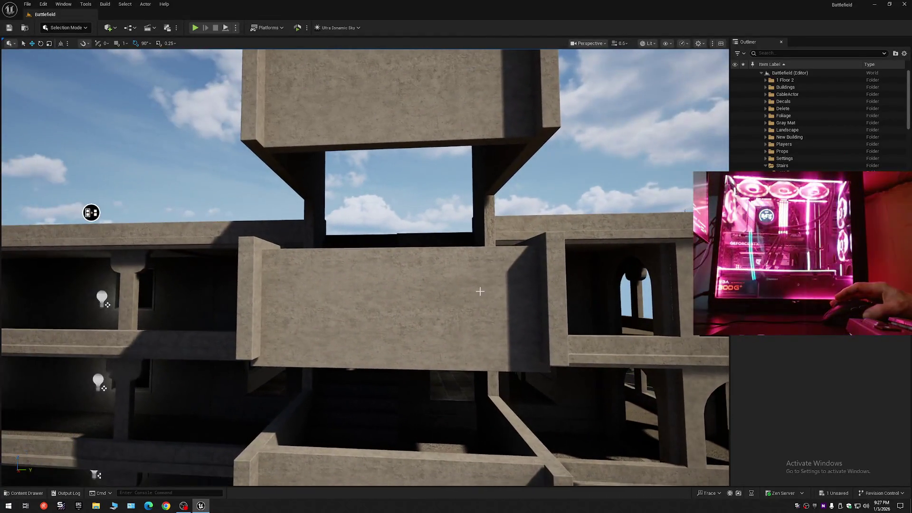
Step: Undo the stair-tower front wall's last move, deselect it, and fly inside the tower
click(479, 292)
key(ctrl+z)
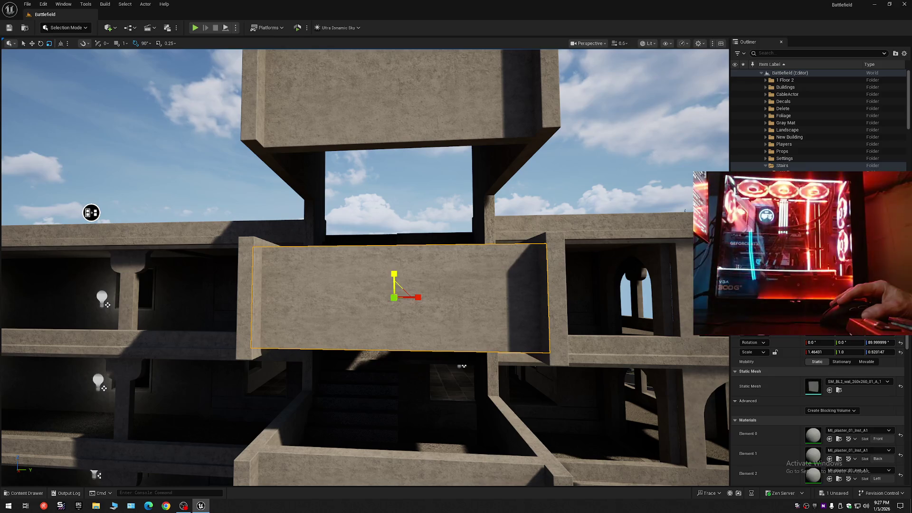
key(Escape)
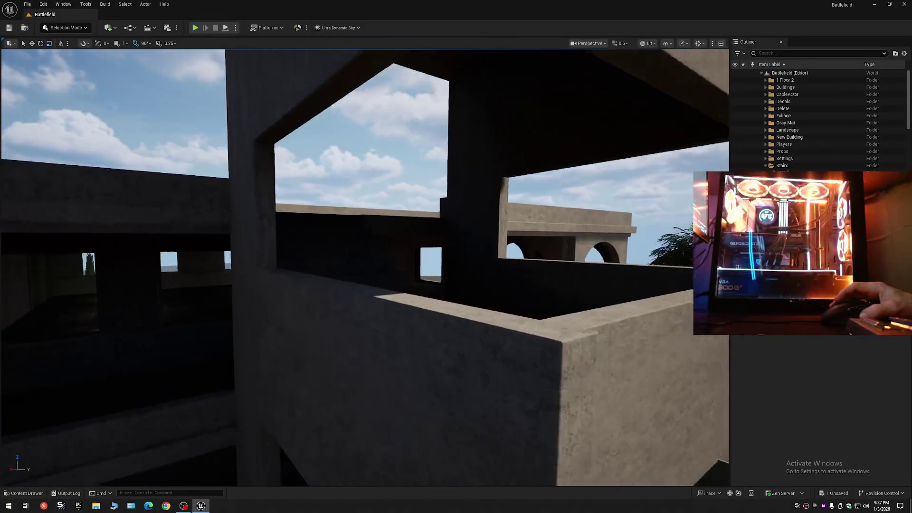
scroll(365, 266, down, 5)
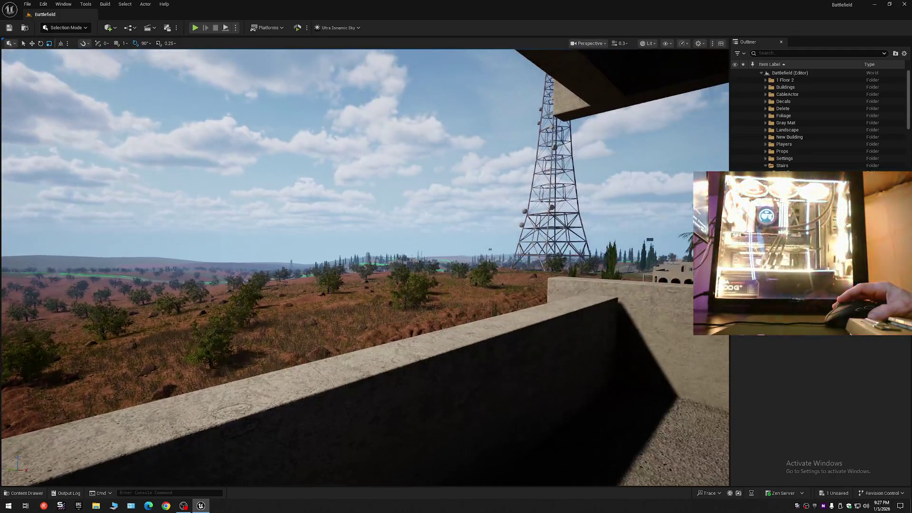
Step: Undo the balcony wall's Scale Elements change, fly back out, and select the lowest stair-tower wall
key(ctrl+z)
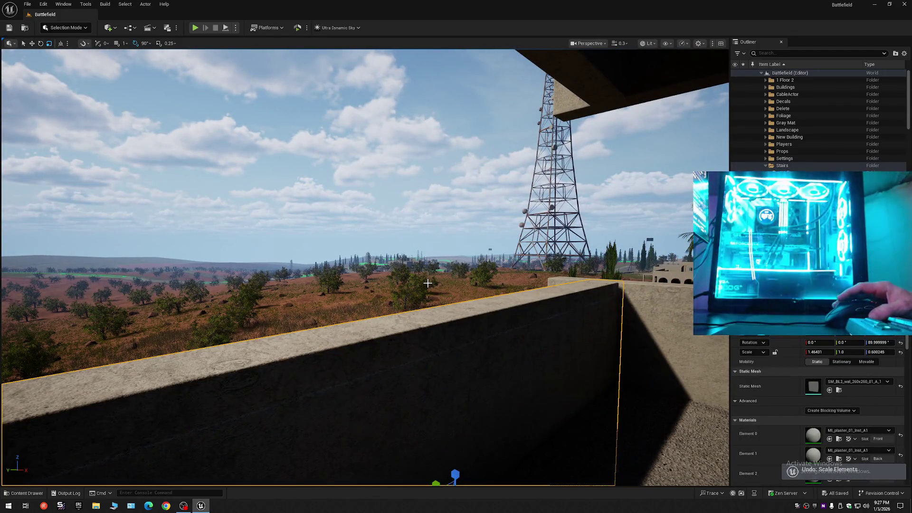
key(Escape)
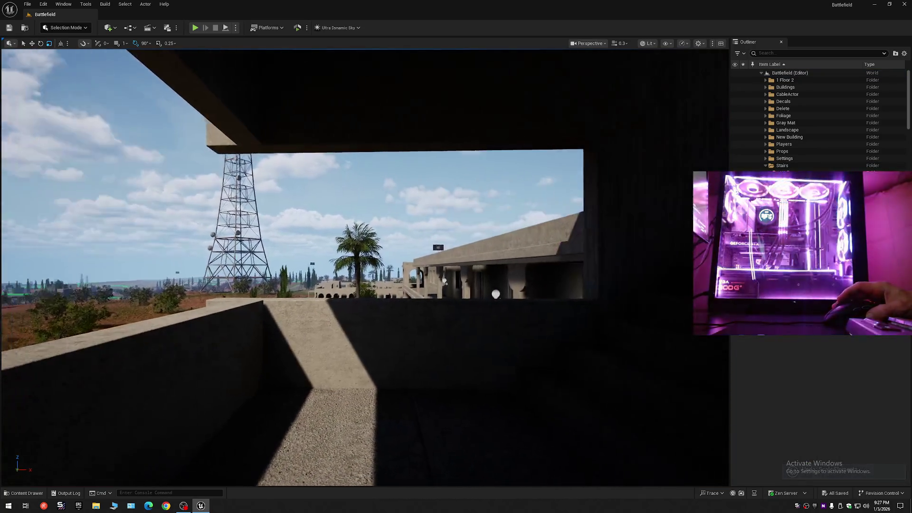
scroll(364, 266, up, 2)
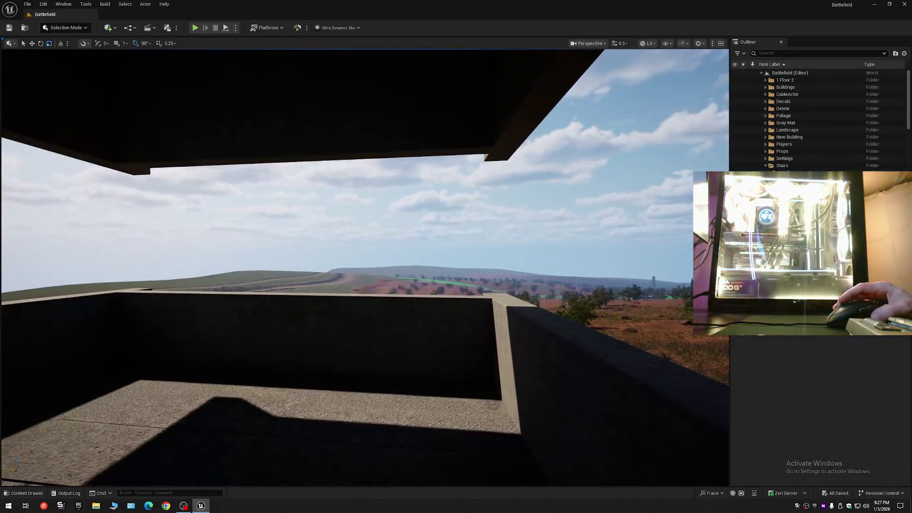
scroll(364, 266, down, 1)
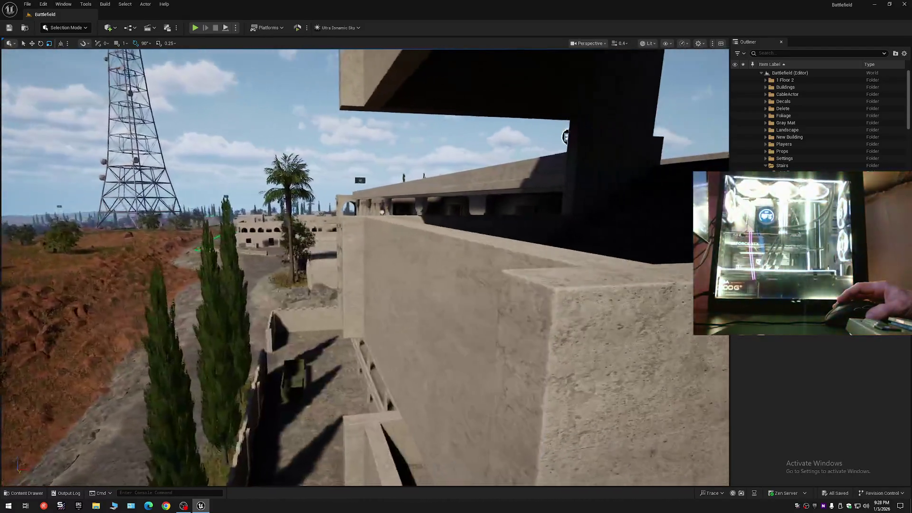
scroll(365, 266, up, 2)
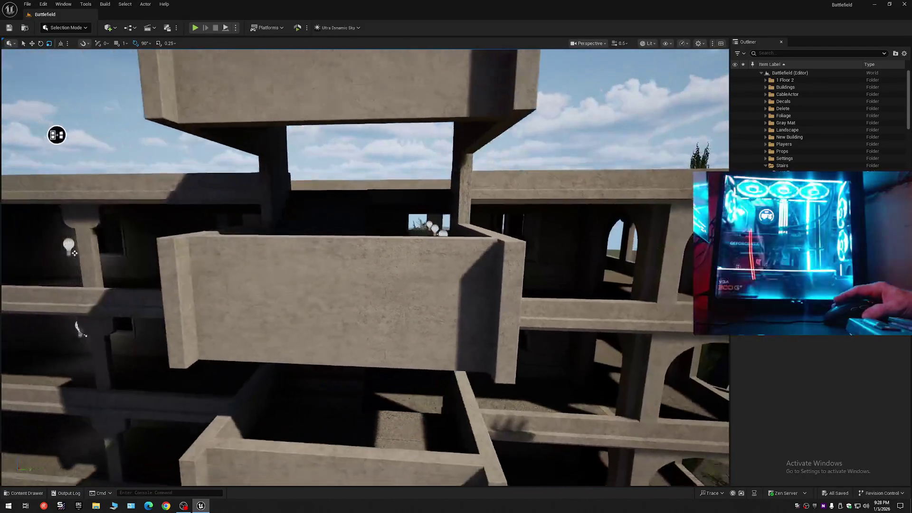
scroll(364, 266, up, 1)
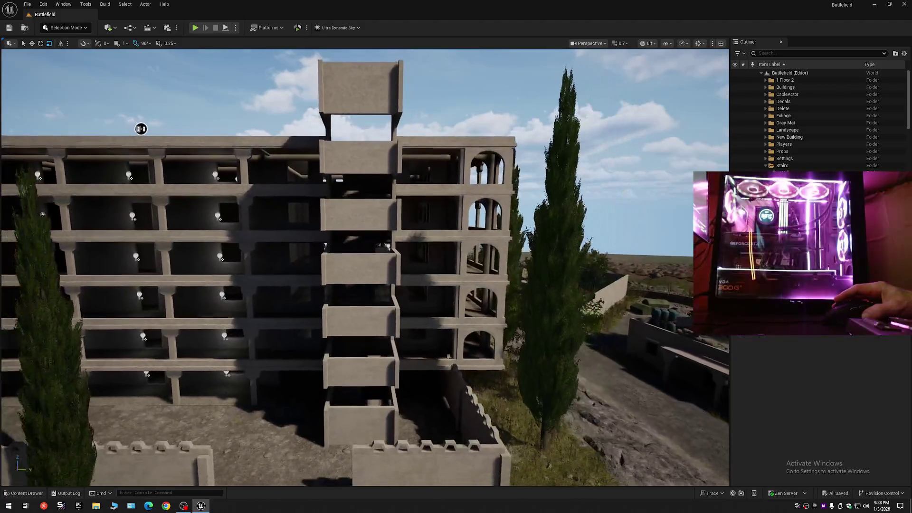
scroll(371, 344, down, 2)
click(354, 380)
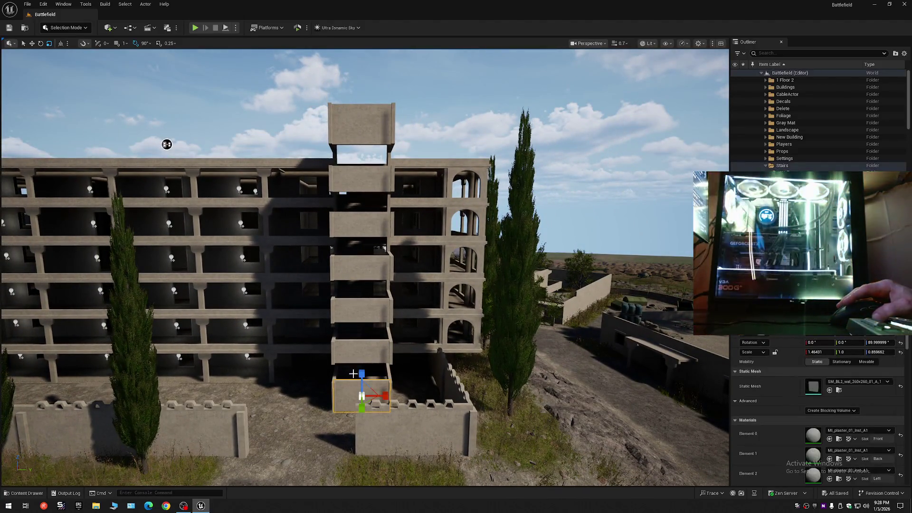
ctrl+click(354, 351)
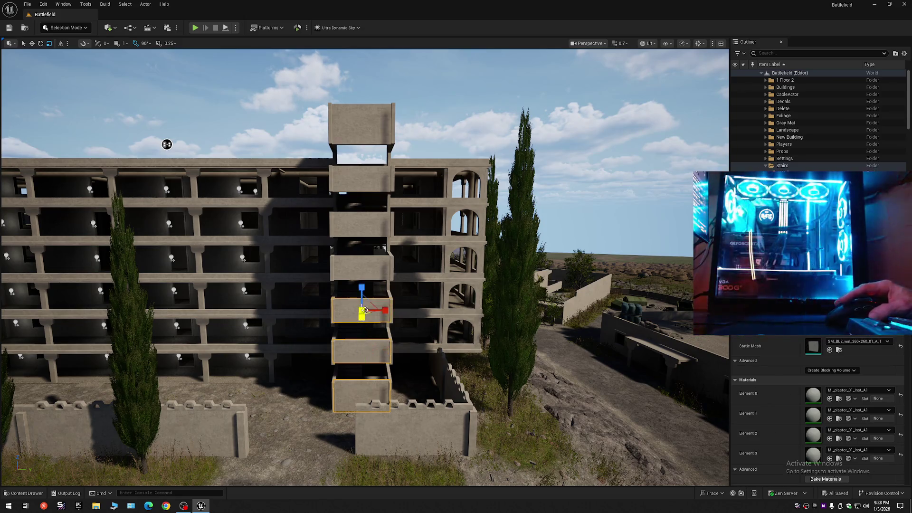
ctrl+click(361, 225)
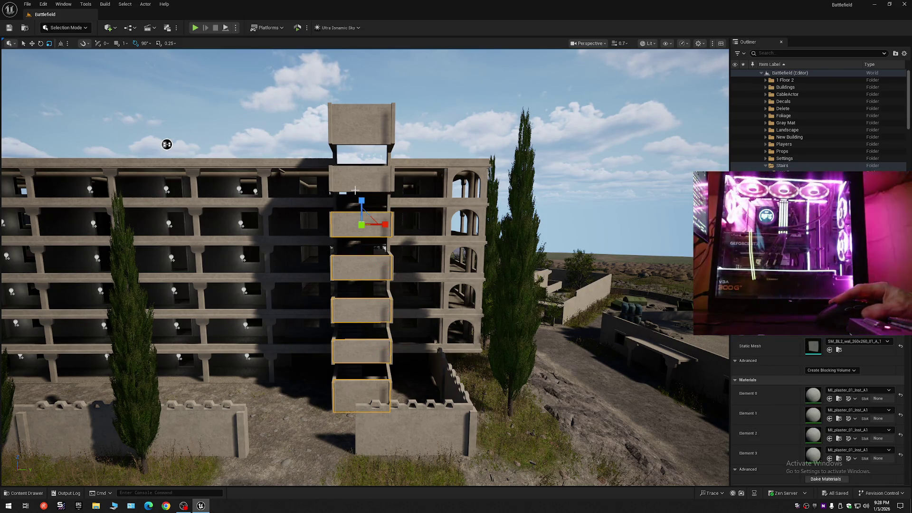
ctrl+click(361, 179)
ctrl+click(361, 124)
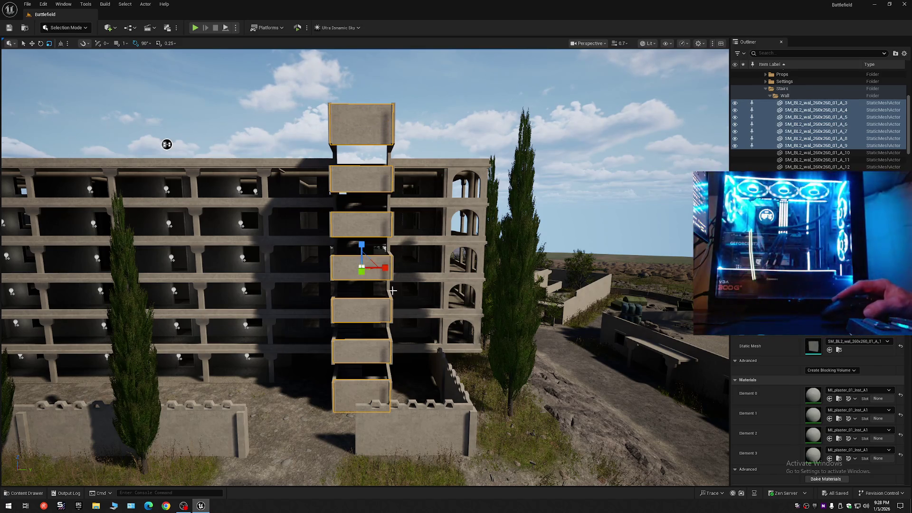
mouse_move(386, 296)
mouse_down()
mouse_move(332, 358)
mouse_move(387, 277)
mouse_up()
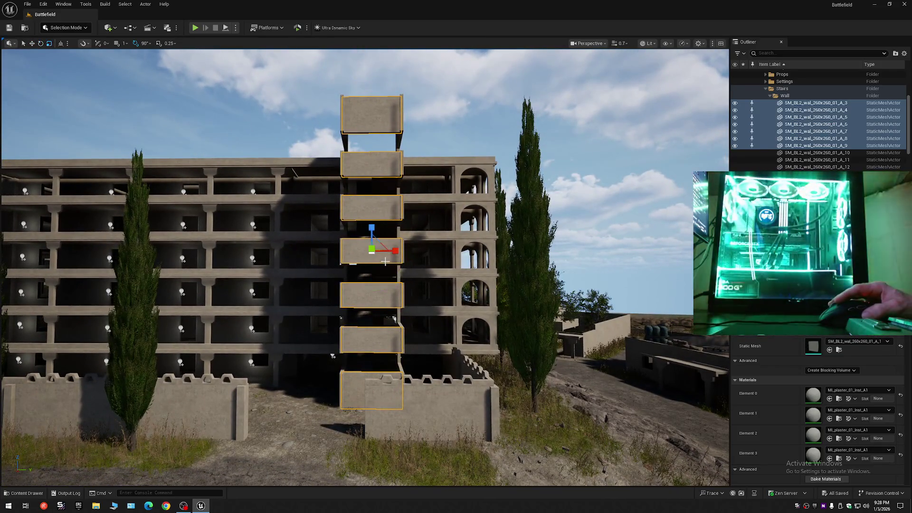
drag(372, 228, 372, 236)
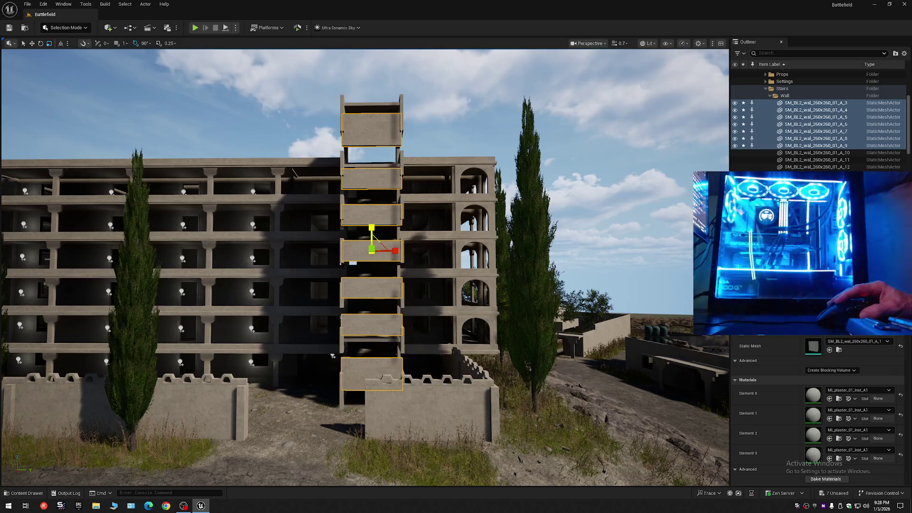
key(ctrl+z)
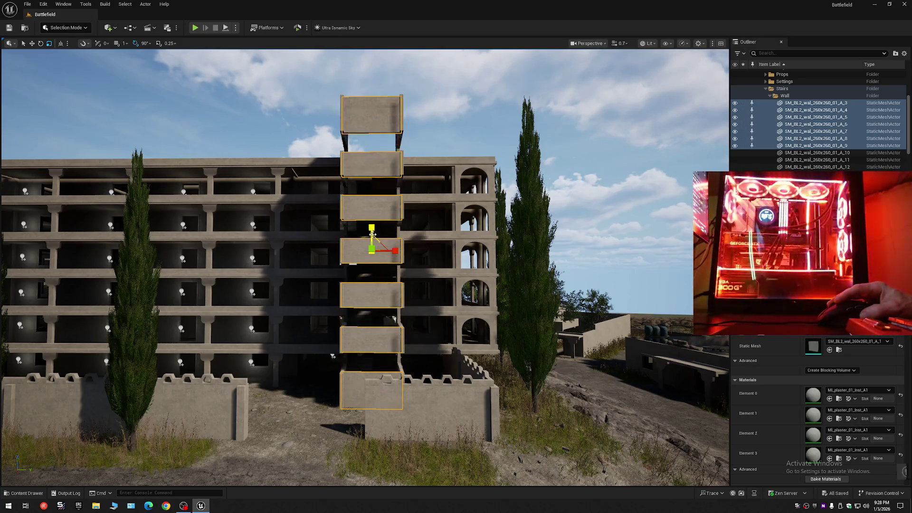
scroll(333, 355, down, 10)
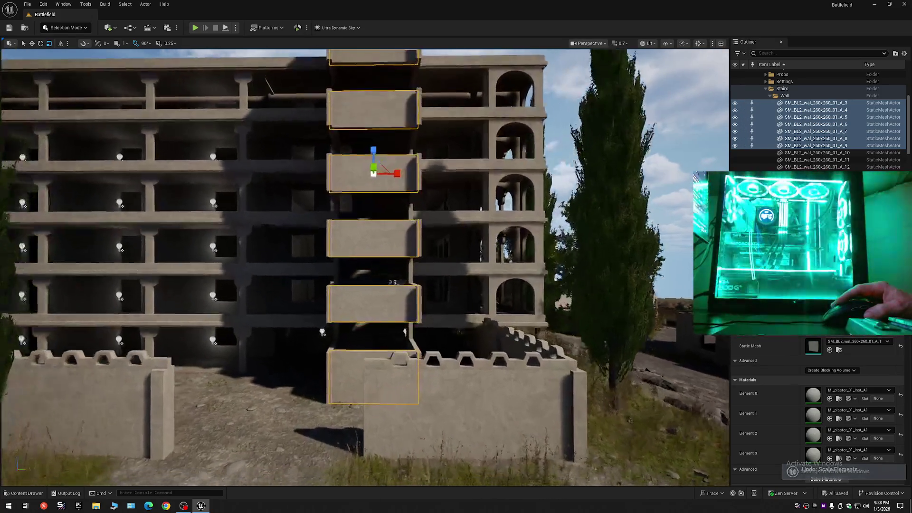
scroll(327, 324, down, 5)
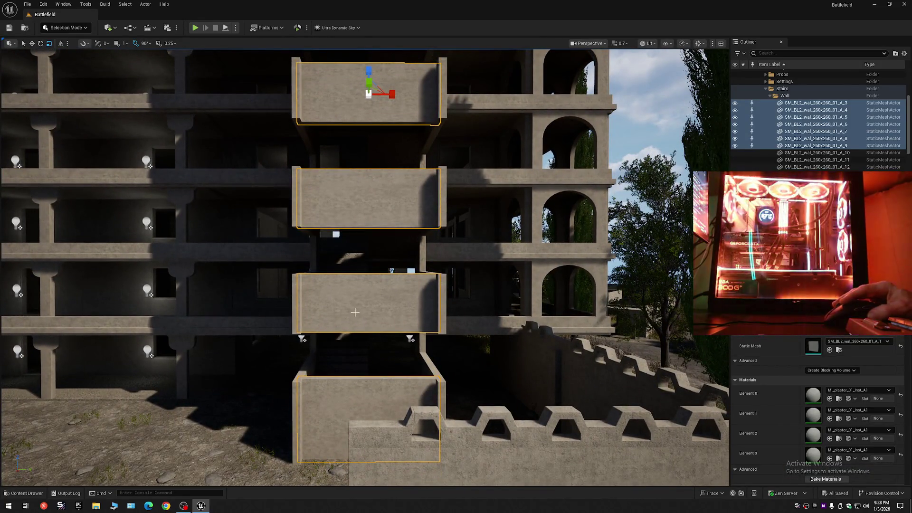
click(355, 312)
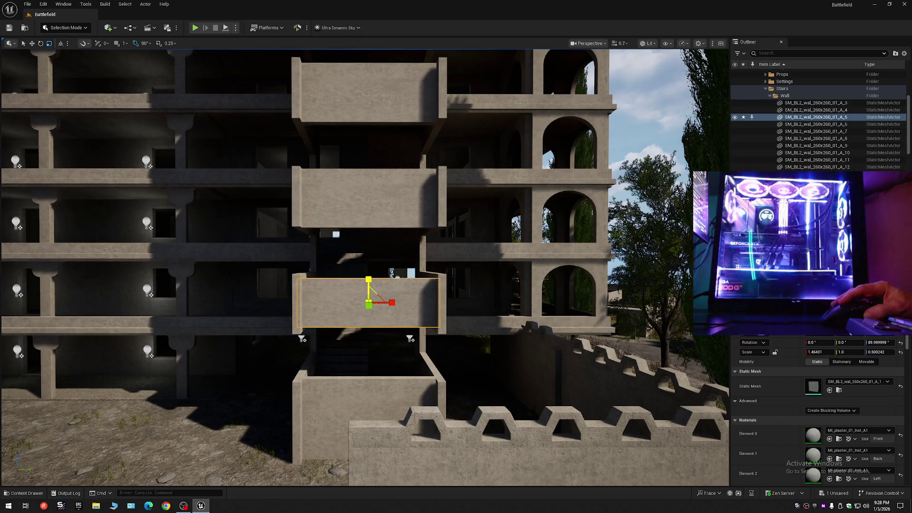
scroll(365, 266, down, 10)
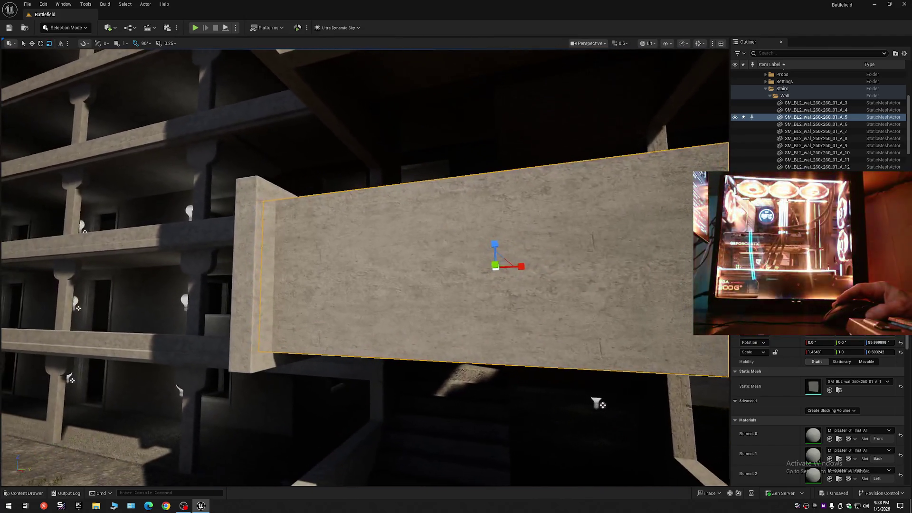
drag(365, 266, 366, 230)
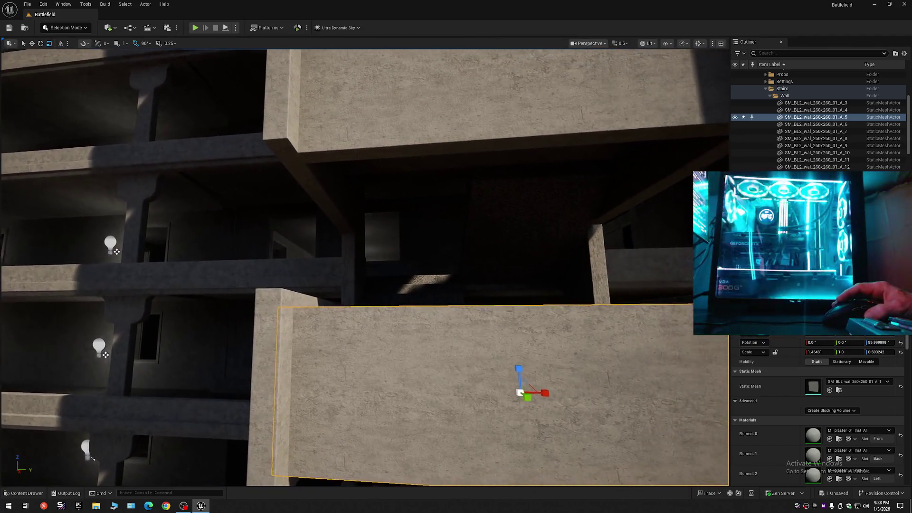
key(Escape)
scroll(365, 266, up, 5)
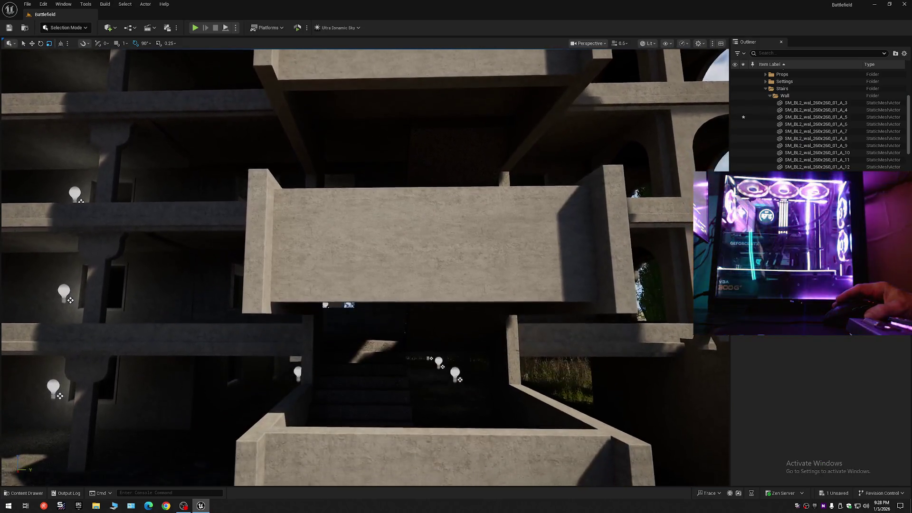
scroll(364, 266, down, 10)
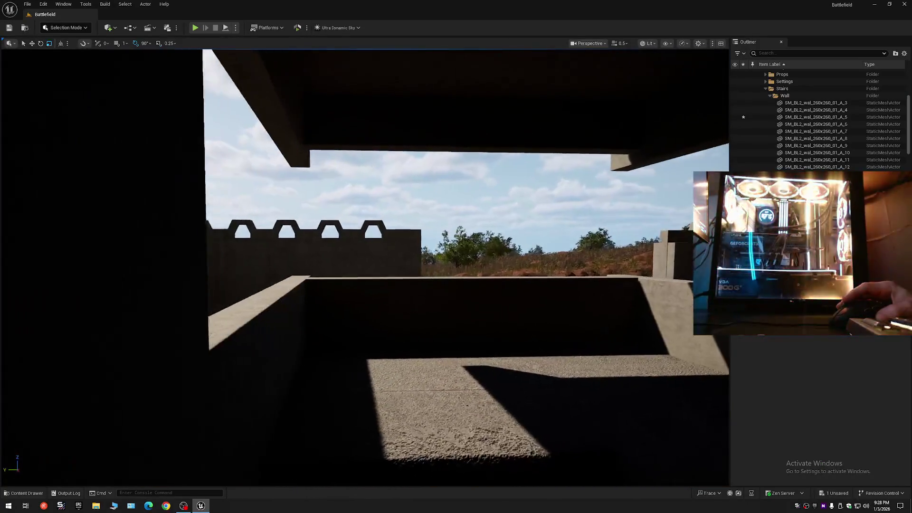
scroll(365, 267, down, 5)
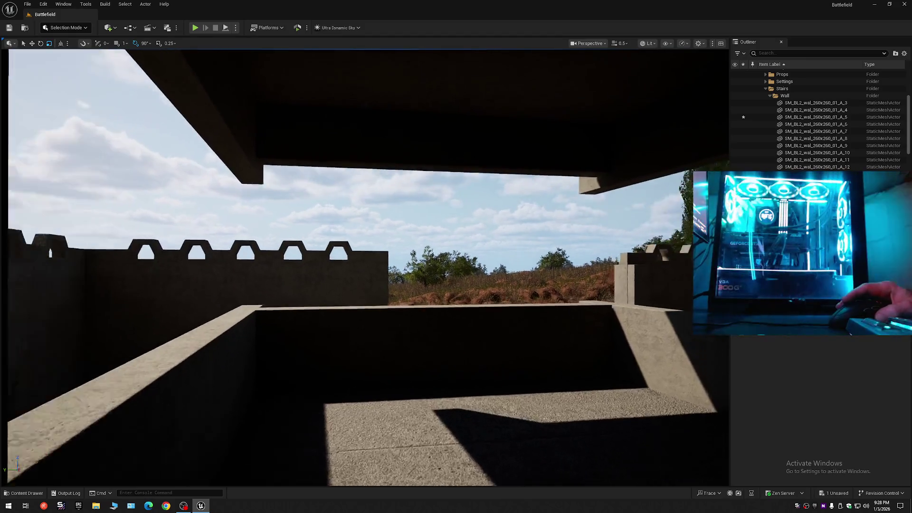
mouse_move(365, 267)
mouse_down()
mouse_move(285, 269)
mouse_move(404, 268)
mouse_move(403, 285)
mouse_move(346, 298)
mouse_up()
click(343, 288)
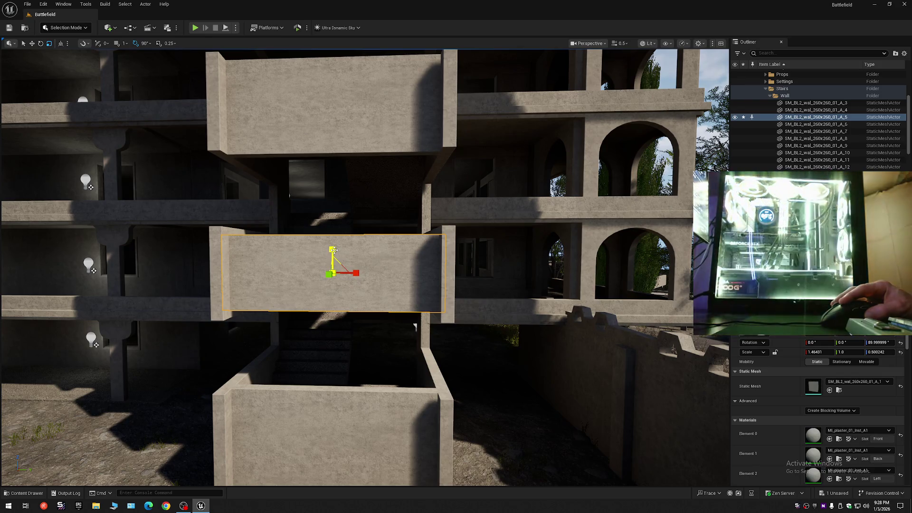
Step: Undo a test raise, copy Scale Z 0.500242, and paste it onto the wall one floor up
drag(333, 250, 334, 249)
key(ctrl+z)
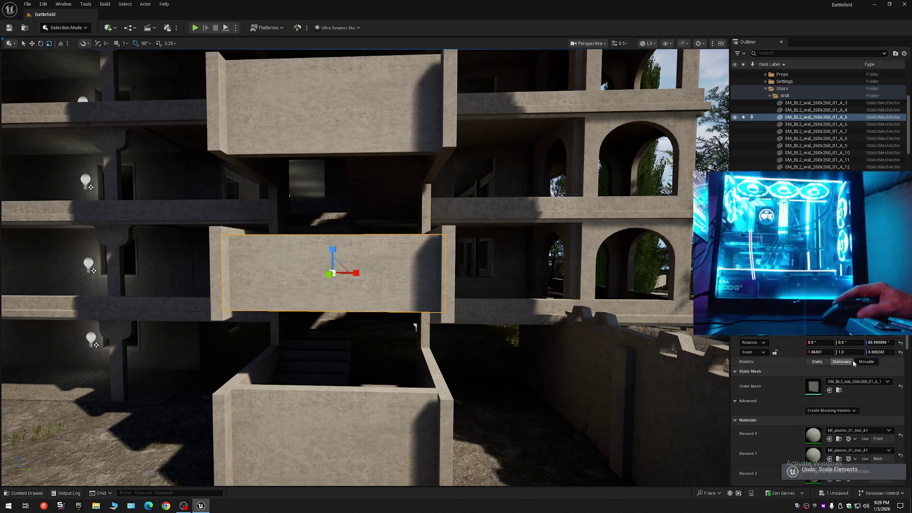
click(872, 400)
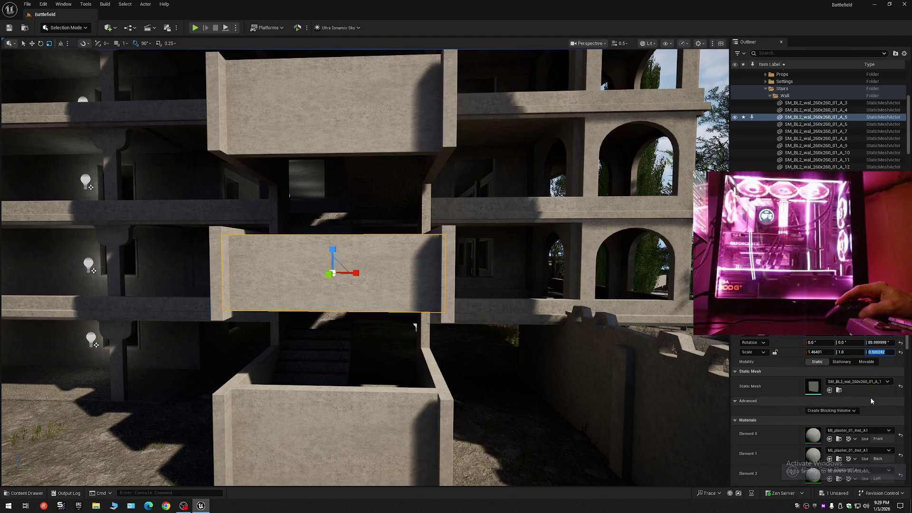
click(392, 133)
scroll(552, 248, down, 5)
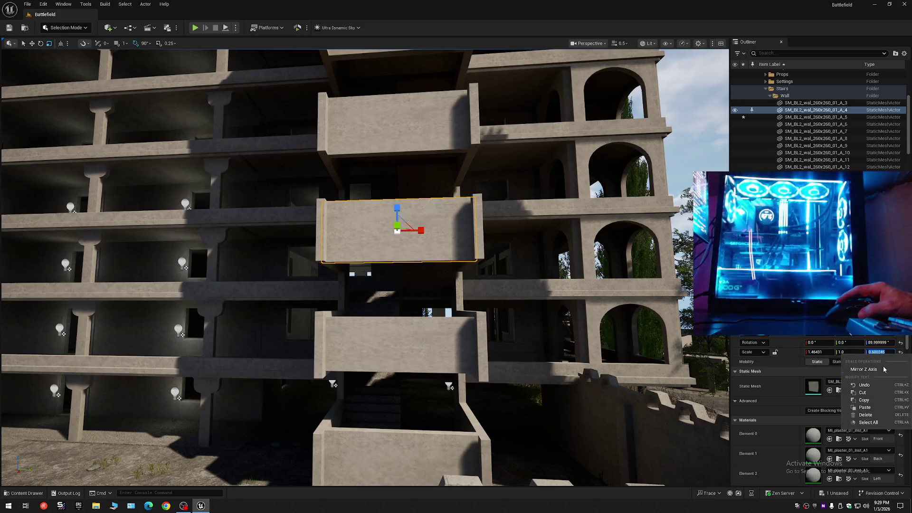
click(865, 407)
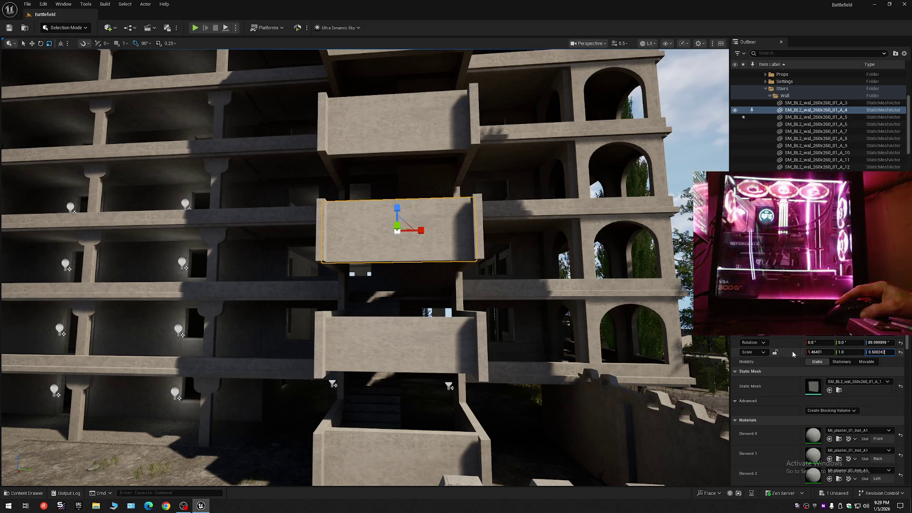
Step: Paste Scale Z 0.500242 onto the next upper walls, including A_3, committing each
click(394, 128)
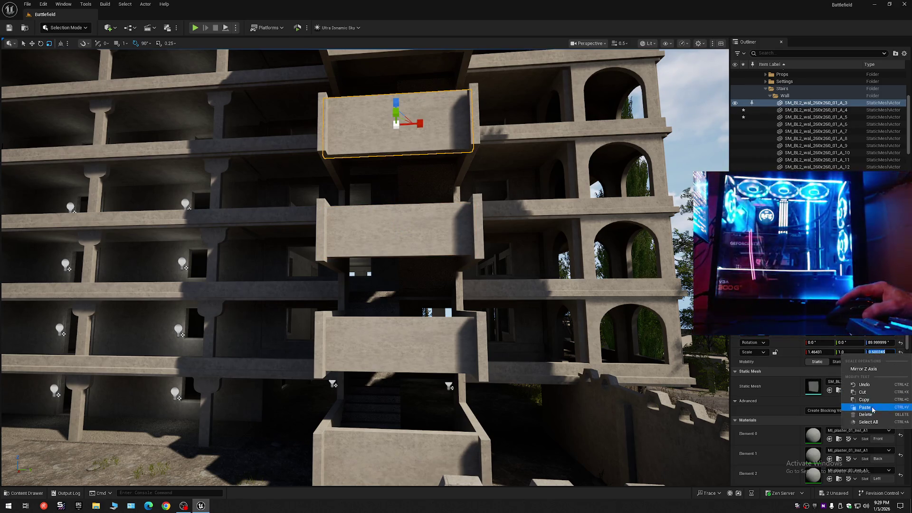
click(866, 407)
key(f)
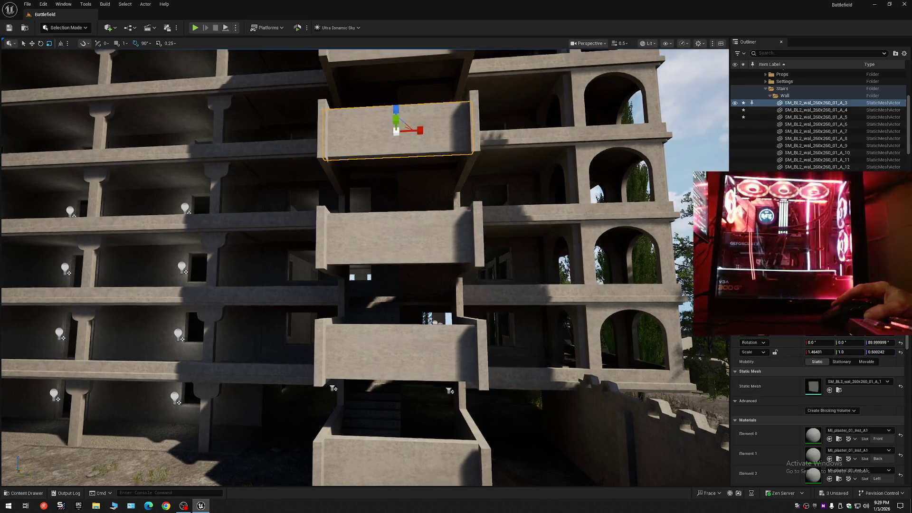
scroll(456, 210, down, 5)
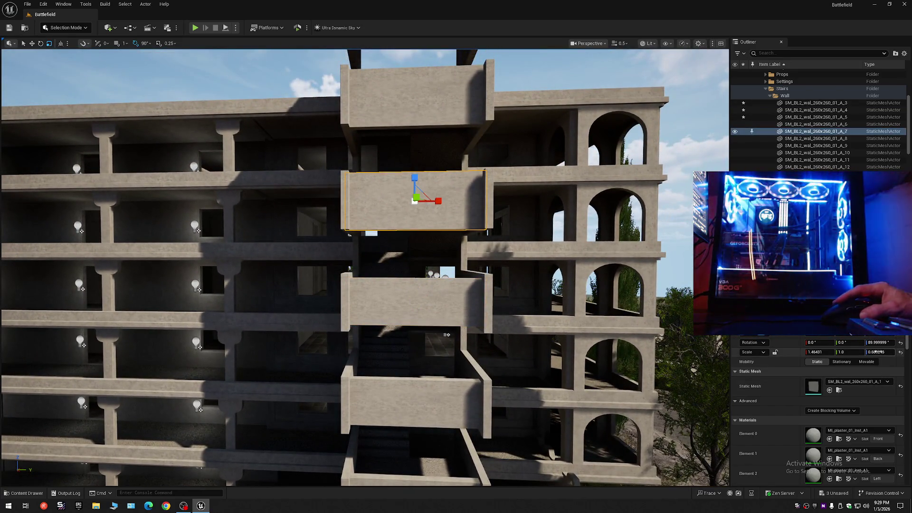
click(865, 405)
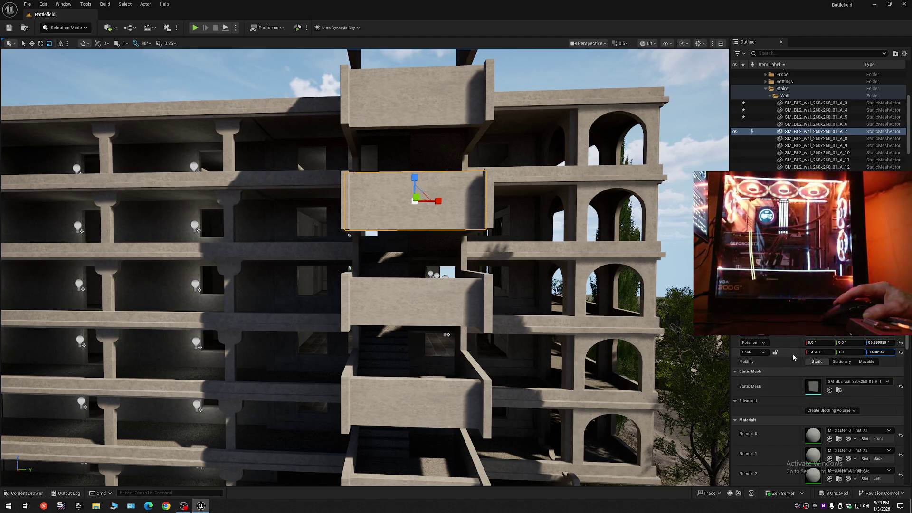
key(Return)
click(437, 130)
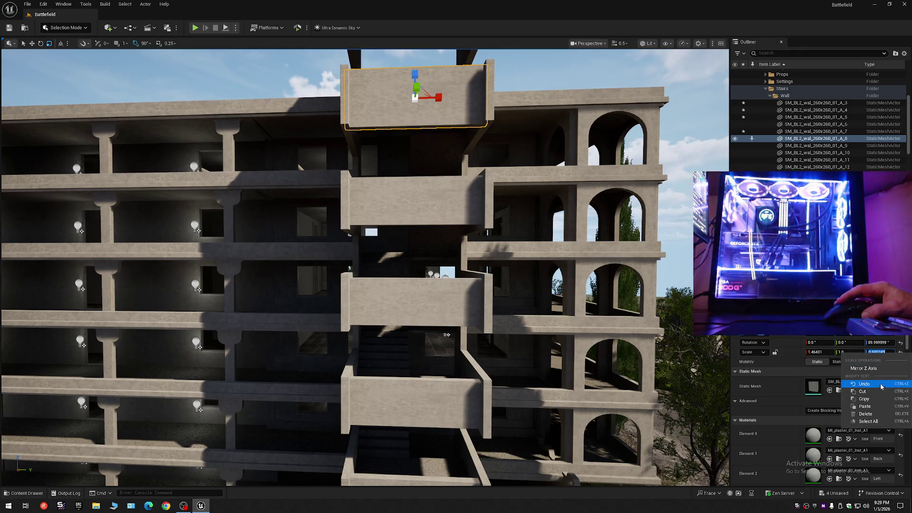
click(865, 407)
key(Return)
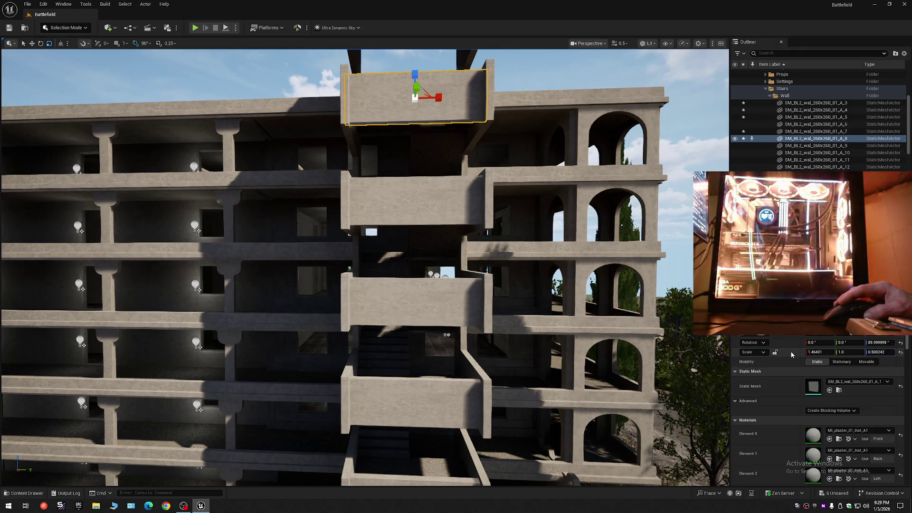
mouse_move(209, 351)
mouse_down()
mouse_move(209, 366)
mouse_move(131, 182)
mouse_move(132, 204)
mouse_up()
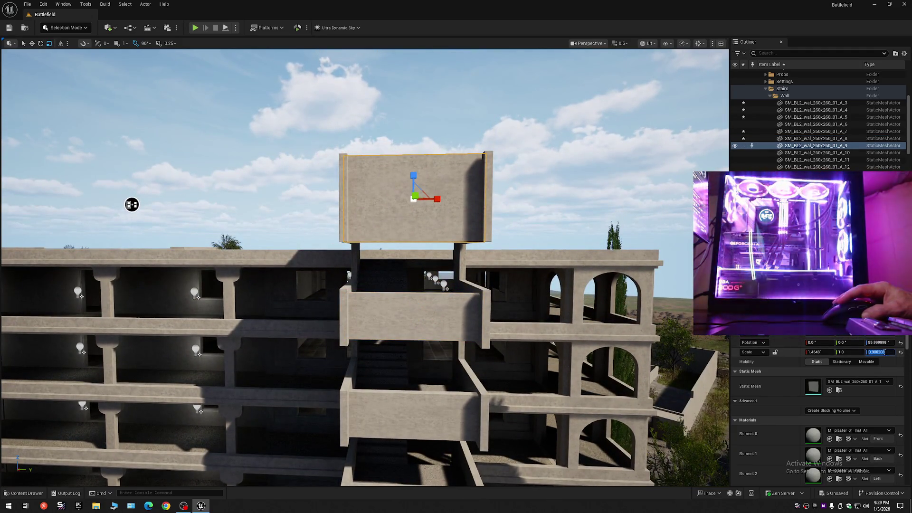
Step: Set the topmost stair-tower wall's Scale Z to 0.500242 and inspect it from the roof
click(877, 406)
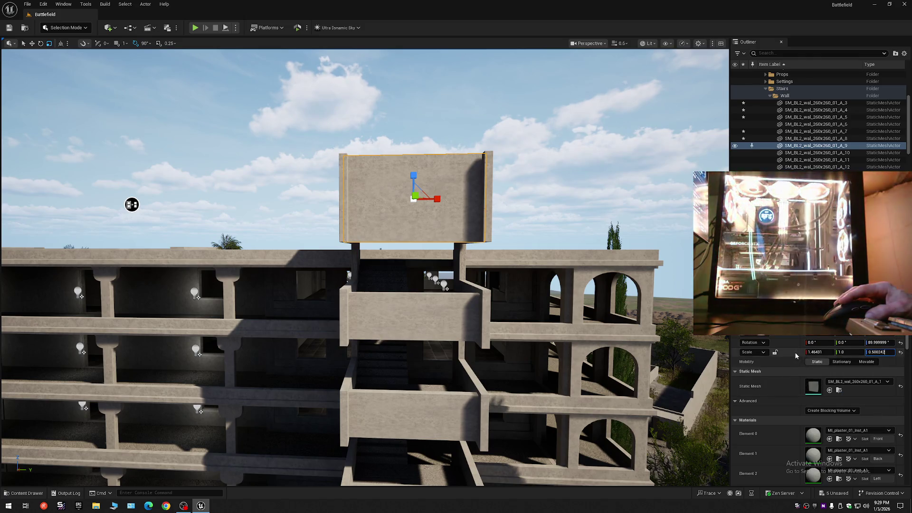
key(Return)
mouse_move(132, 204)
mouse_down()
mouse_move(92, 231)
mouse_move(82, 218)
mouse_move(86, 228)
mouse_move(110, 231)
mouse_up()
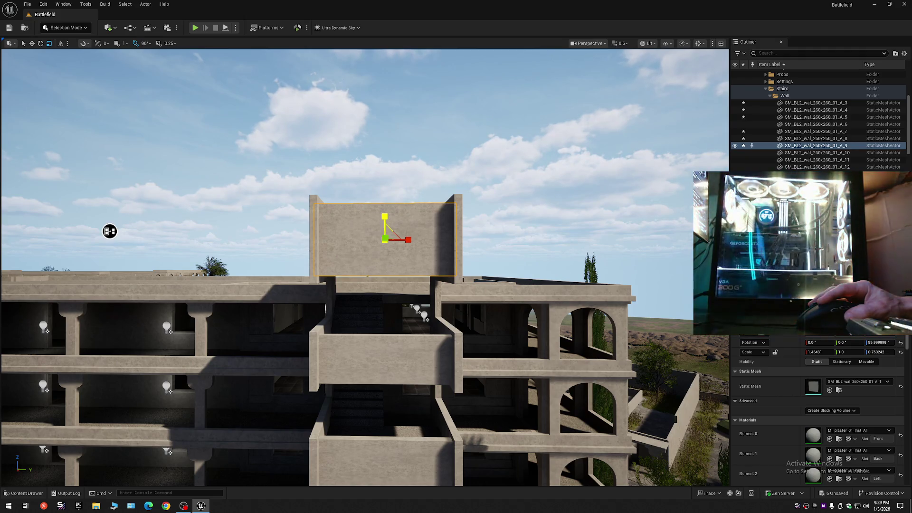
mouse_move(110, 231)
mouse_down()
mouse_move(173, 232)
mouse_move(169, 222)
mouse_move(155, 228)
mouse_move(132, 216)
mouse_move(135, 236)
mouse_move(115, 263)
mouse_move(108, 230)
mouse_move(134, 180)
mouse_move(624, 110)
mouse_up()
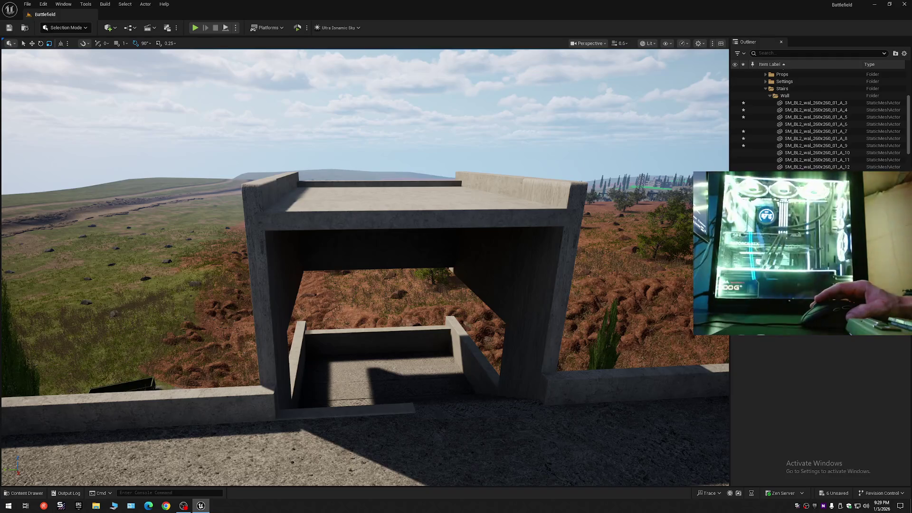
drag(625, 110, 624, 110)
scroll(624, 110, up, 1)
scroll(624, 110, up, 1)
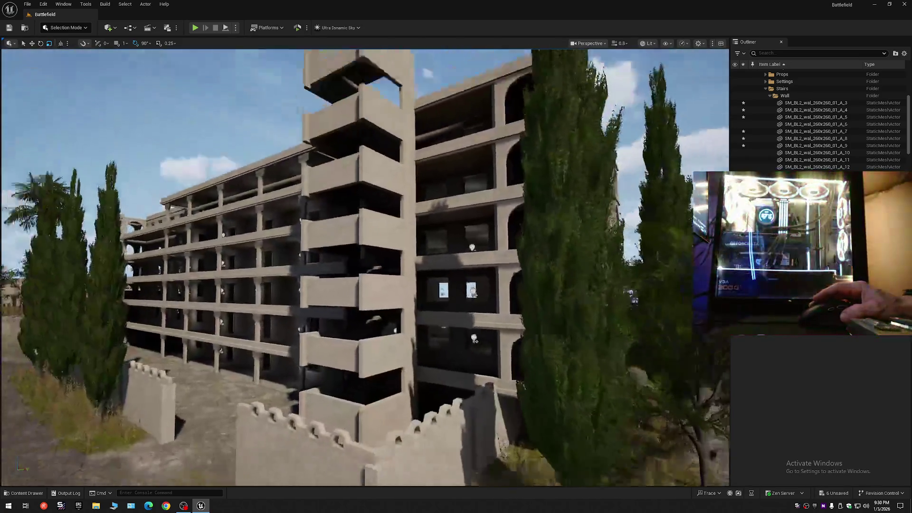
Step: Fly down around the building to a low view of the crenellated walls and ledge
mouse_move(467, 413)
mouse_down()
mouse_move(58, 258)
mouse_move(63, 236)
mouse_move(116, 217)
mouse_move(148, 166)
mouse_up()
scroll(127, 279, down, 1)
scroll(148, 166, up, 1)
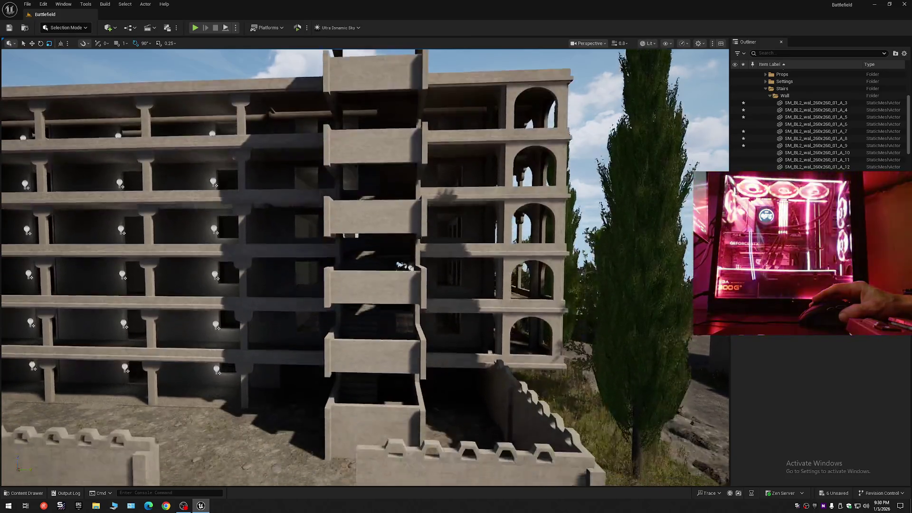
drag(148, 167, 149, 167)
drag(432, 262, 432, 262)
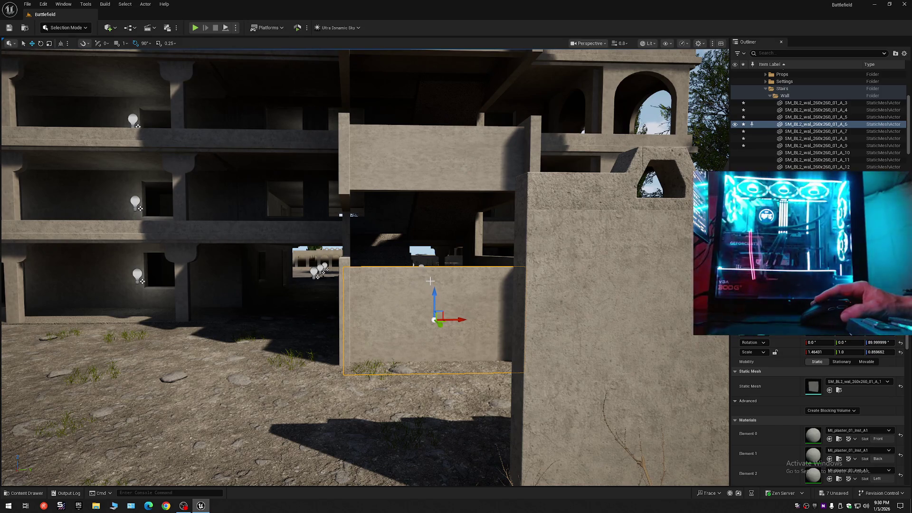
key(Escape)
drag(430, 281, 430, 281)
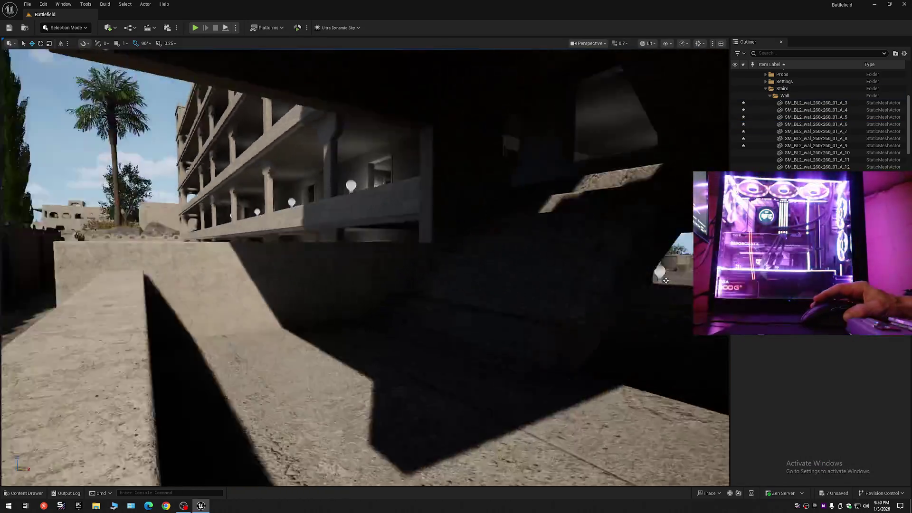
drag(666, 280, 666, 281)
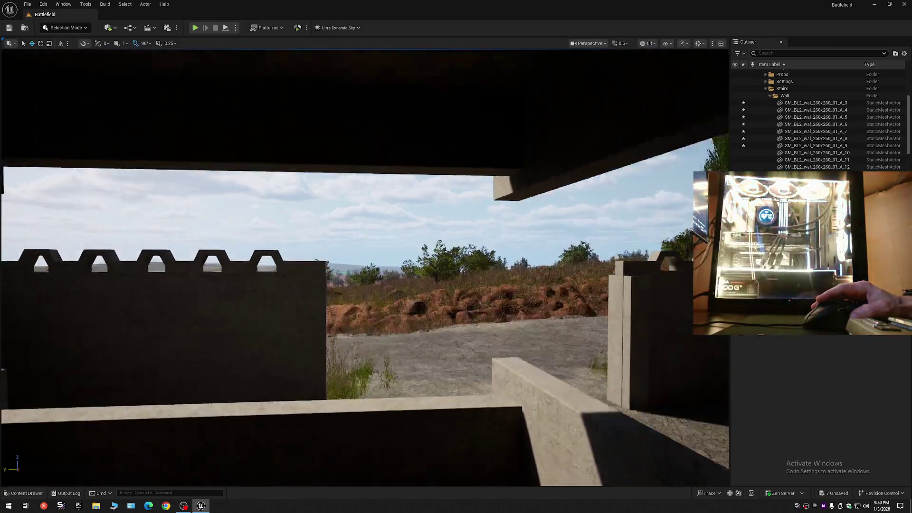
drag(426, 345, 426, 346)
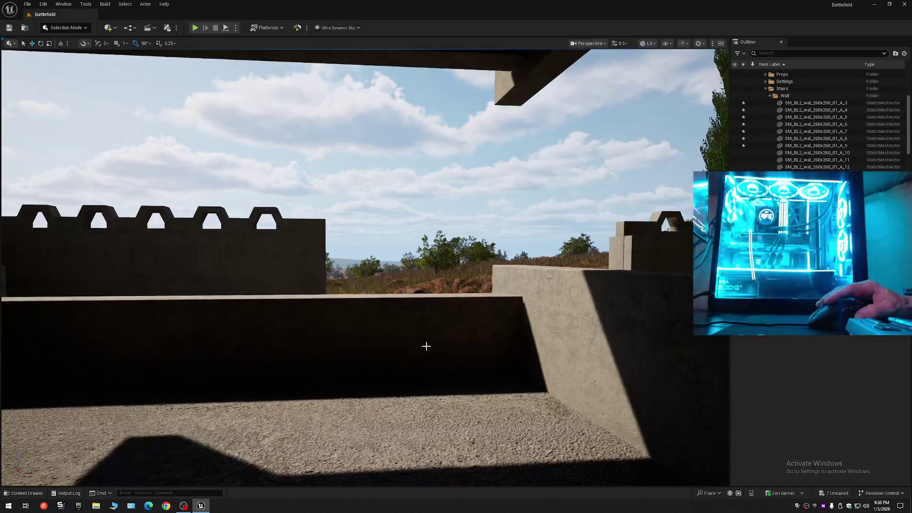
Step: Raise the dark low wall in front of the ledge slightly along Z and deselect it
click(430, 339)
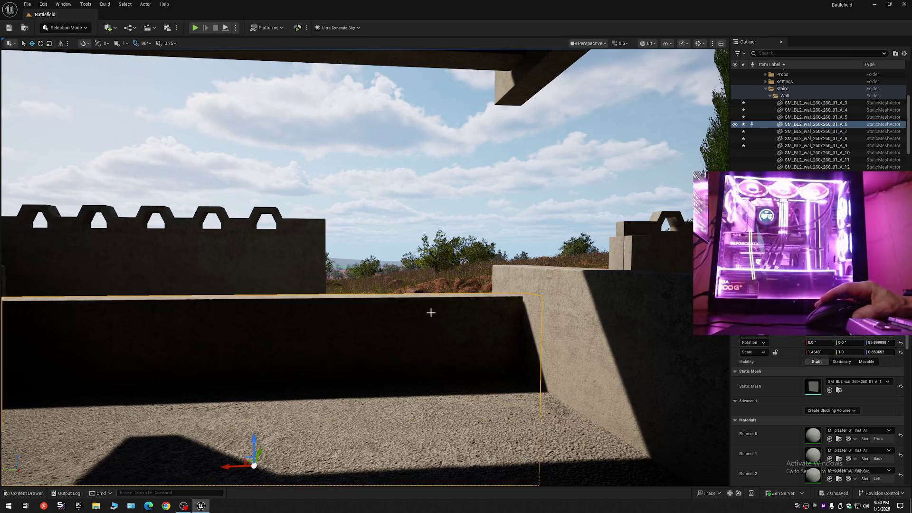
mouse_move(436, 295)
mouse_down()
mouse_move(432, 278)
mouse_move(431, 289)
mouse_up()
key(Escape)
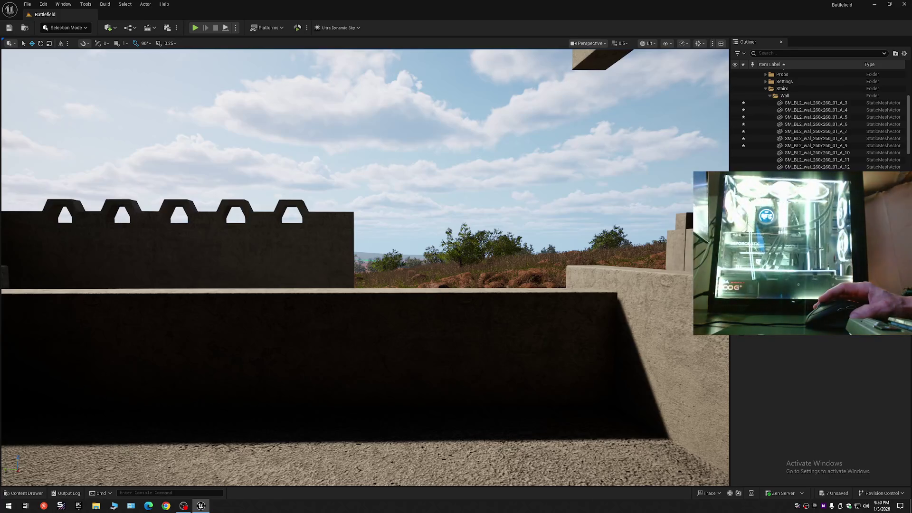
key(w)
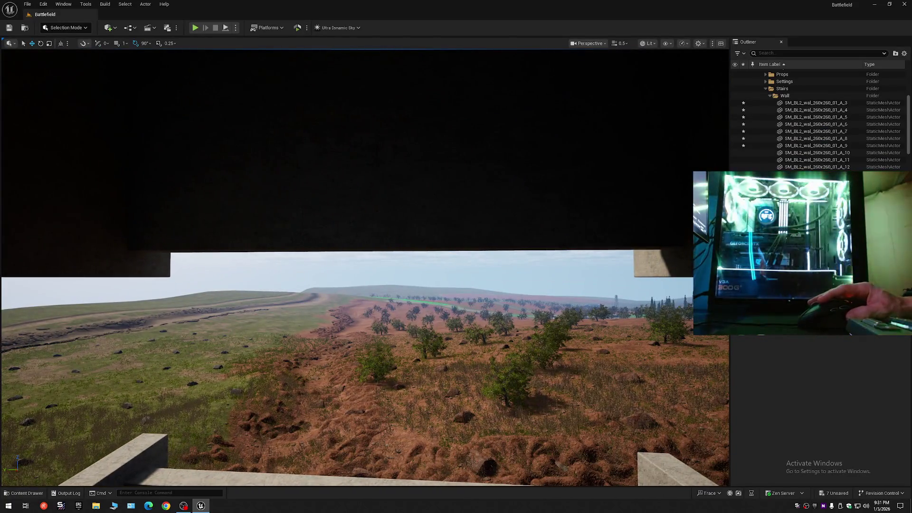
click(346, 142)
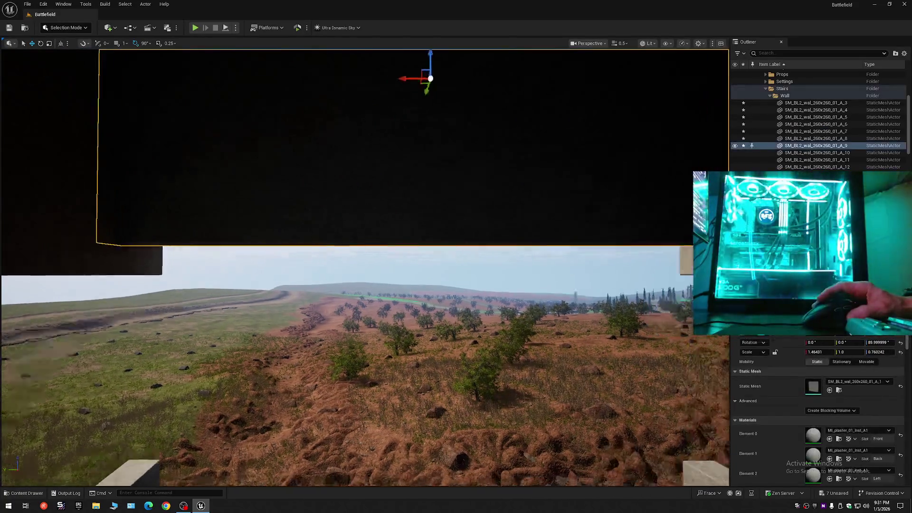
key(f)
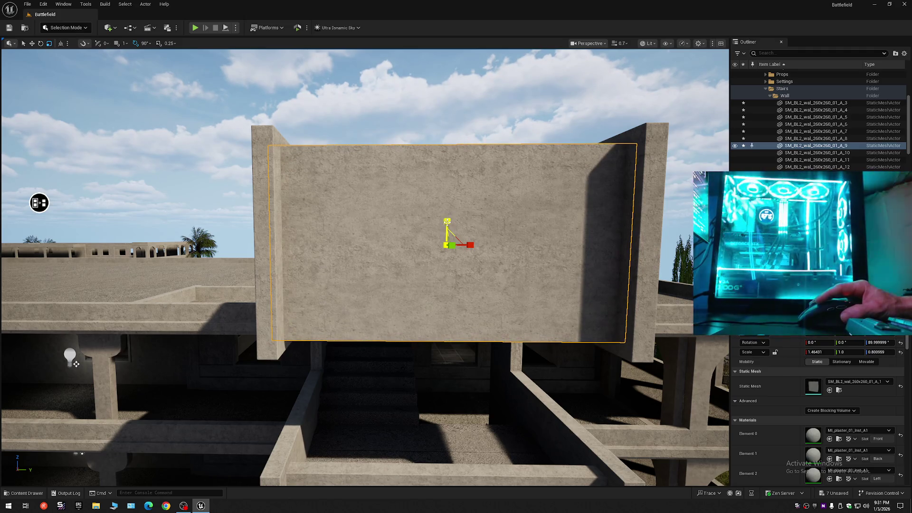
key(Escape)
scroll(364, 268, up, 1)
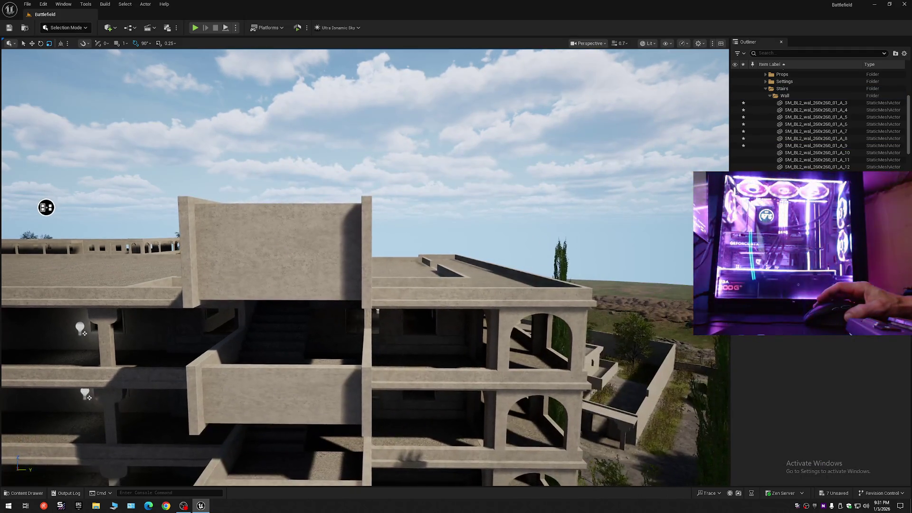
key(w)
scroll(365, 268, down, 2)
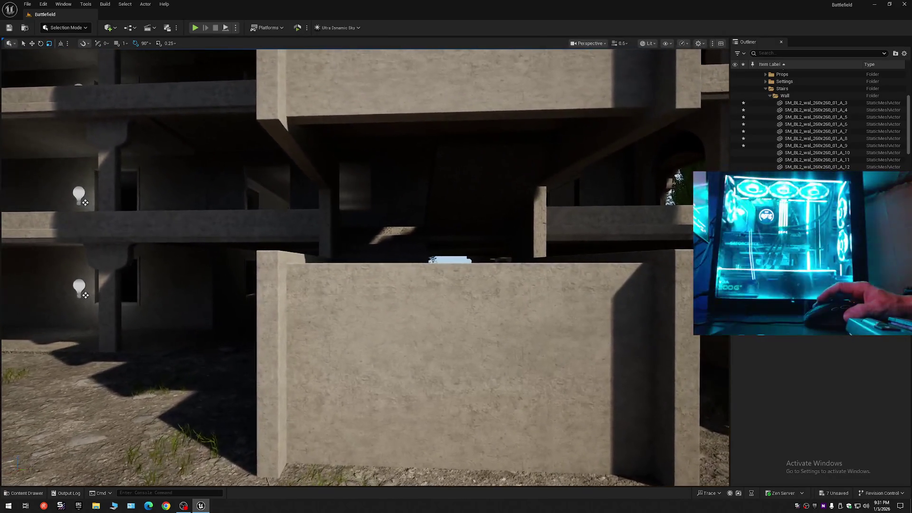
key(e)
key(e)
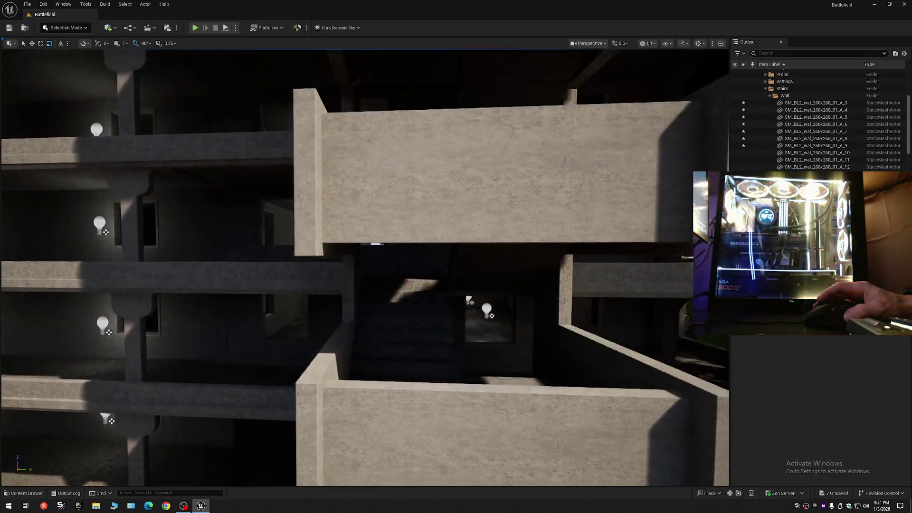
key(q)
key(q)
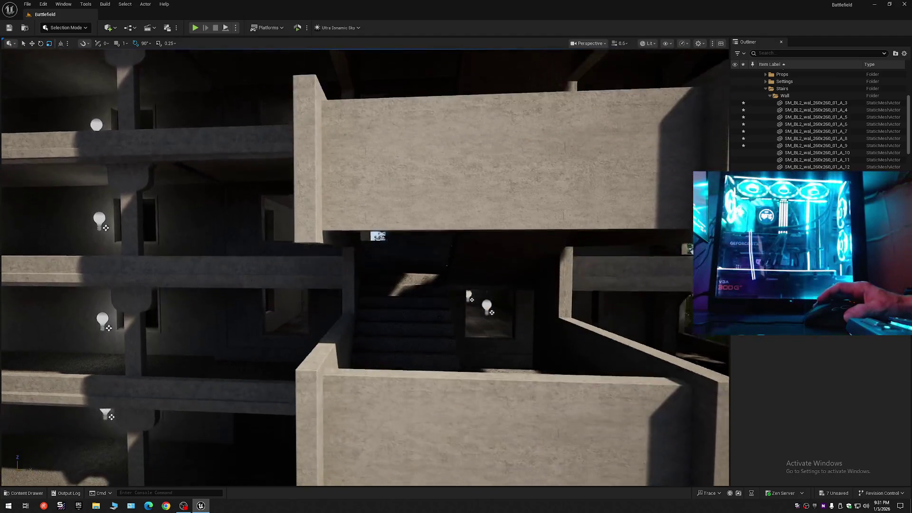
key(q)
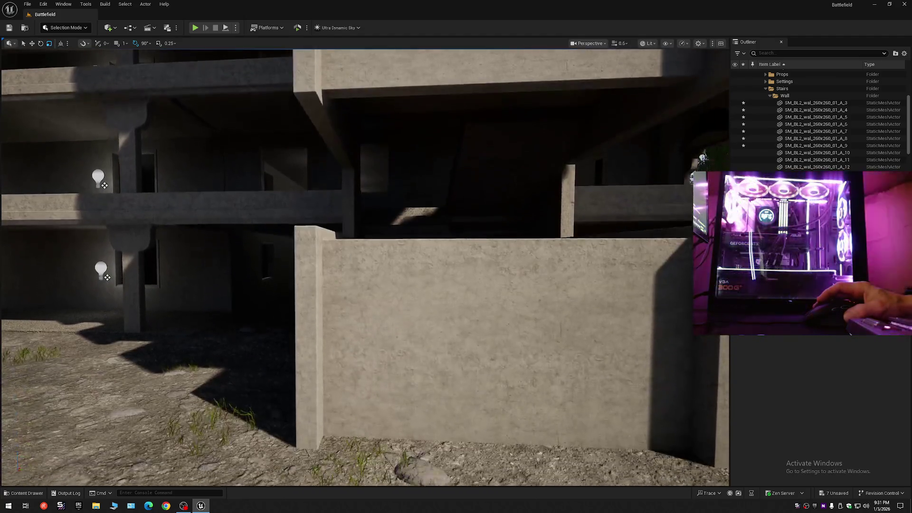
Step: Select the lower stair wall and fly around it toward the building's stairs
click(665, 247)
key(w)
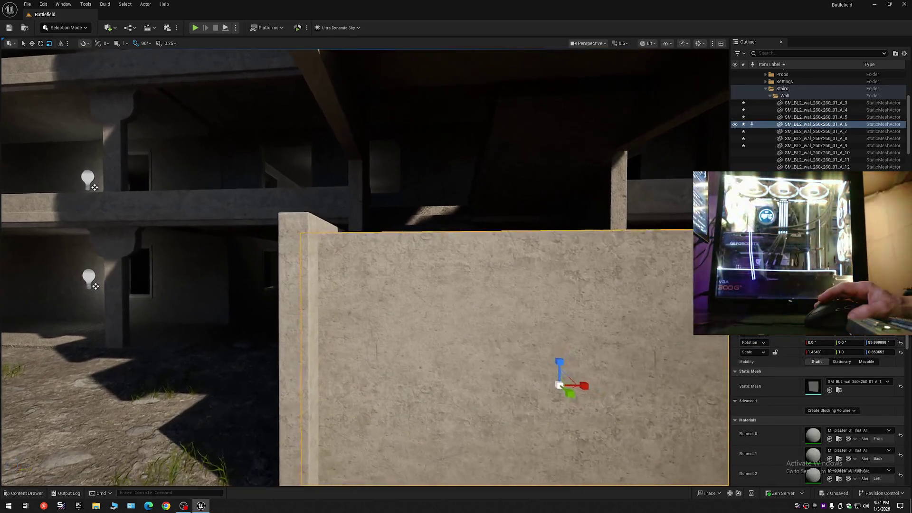
key(e)
scroll(365, 267, down, 2)
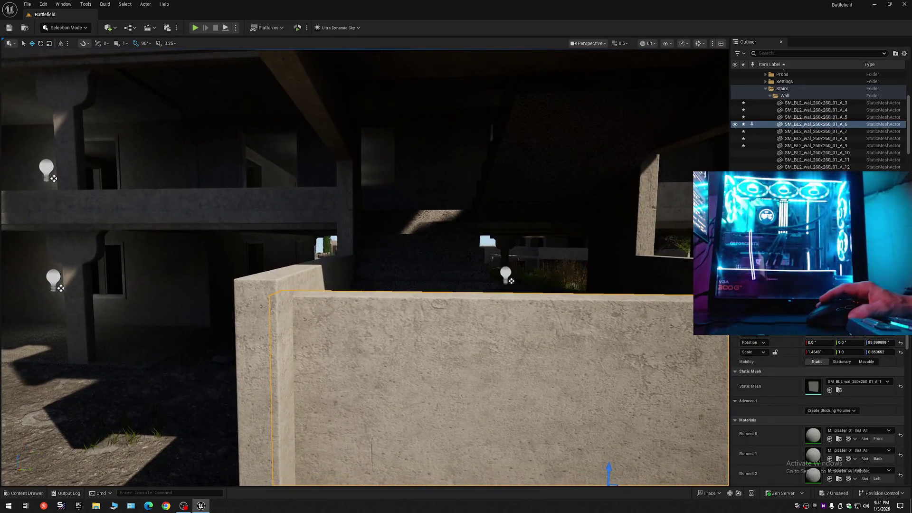
key(a)
key(s)
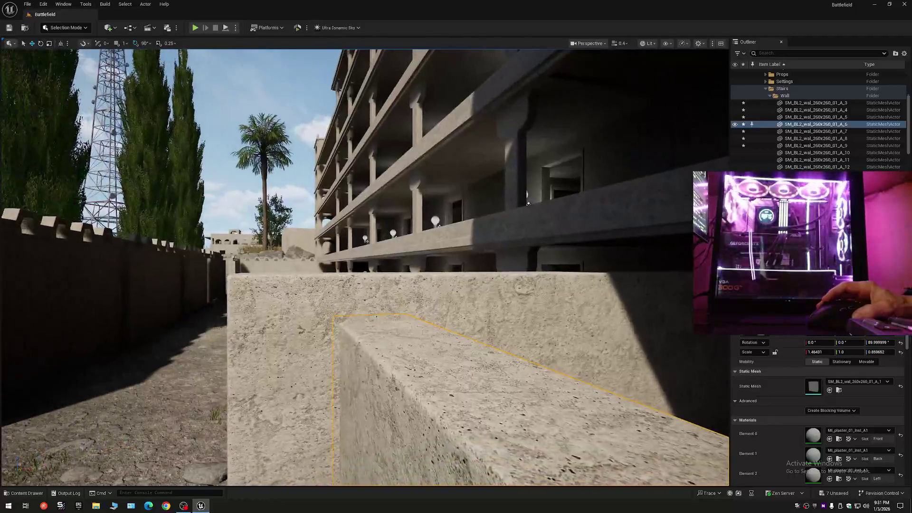
key(e)
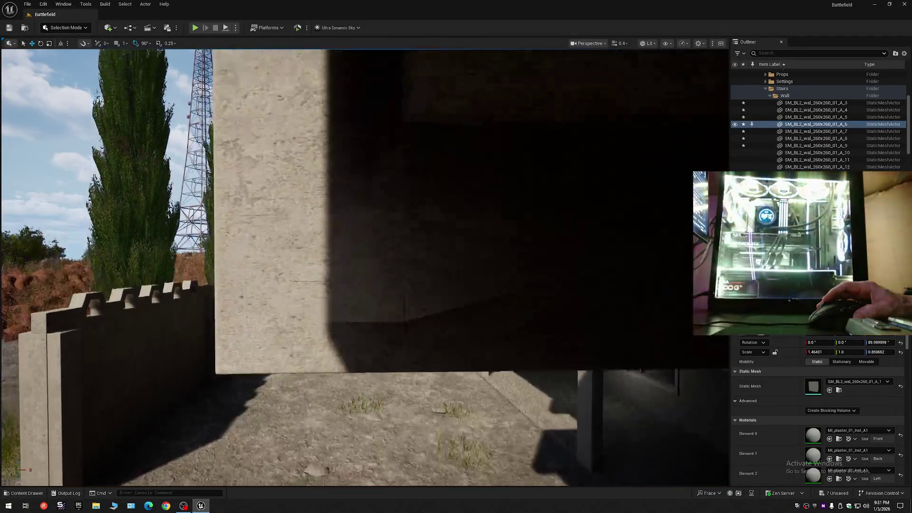
key(q)
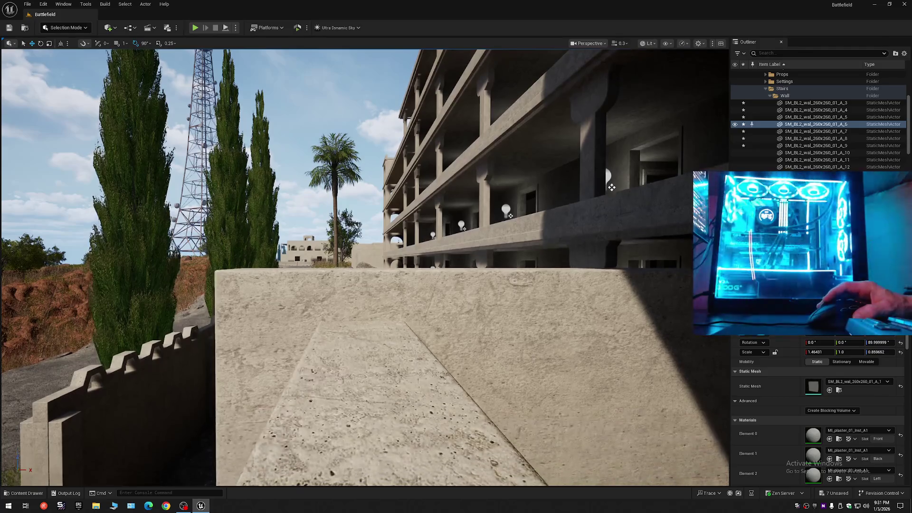
key(w)
Step: Frame the selected wall and collapse the Outliner to only the Battlefield (Editor) entry
key(f)
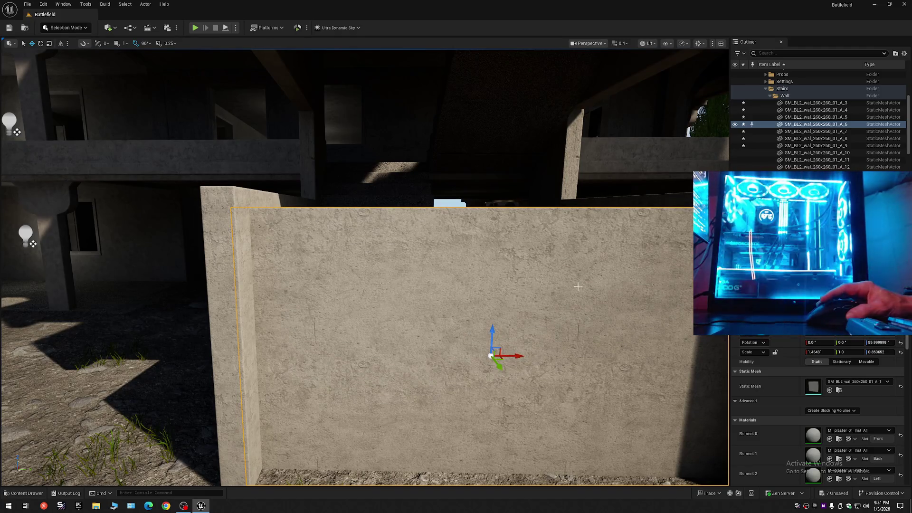
click(905, 53)
click(807, 92)
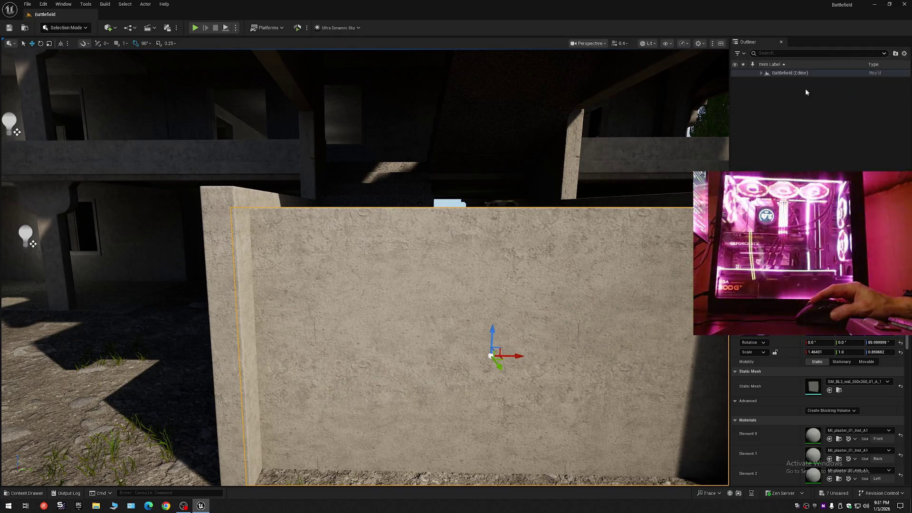
Step: Fly through the building's corridors, stairs and balcony, then save all unsaved changes
scroll(365, 266, up, 5)
key(w)
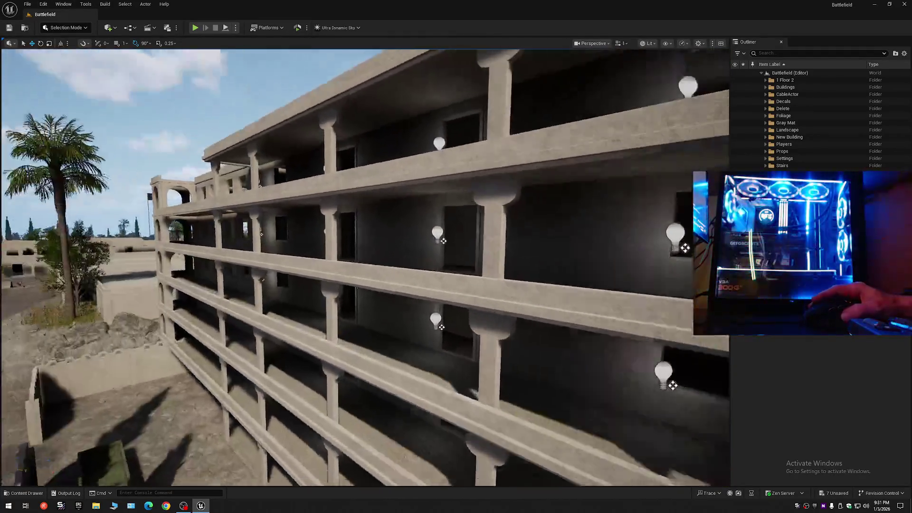
scroll(365, 266, up, 1)
scroll(365, 266, down, 3)
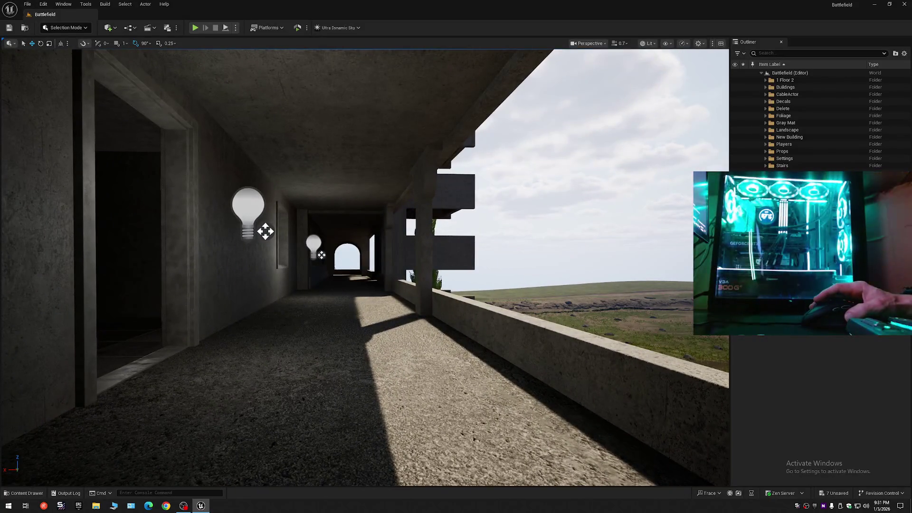
scroll(364, 266, down, 1)
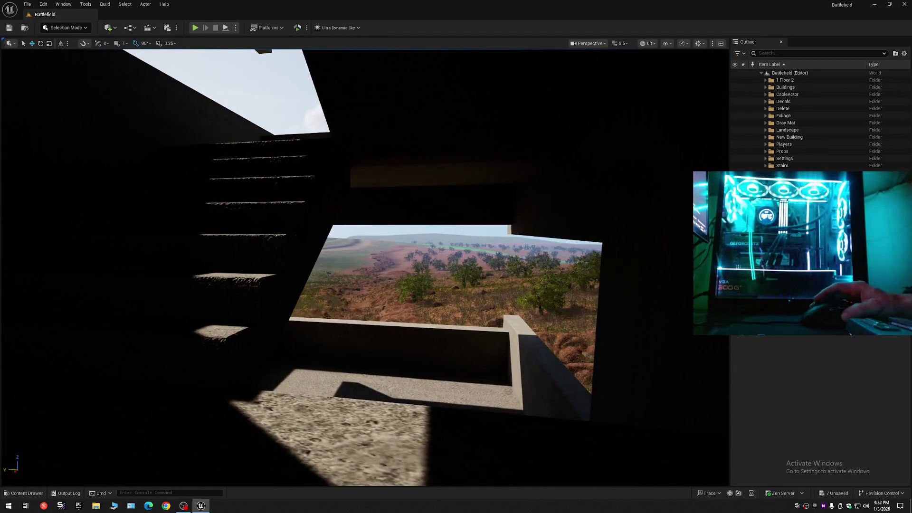
scroll(365, 266, down, 1)
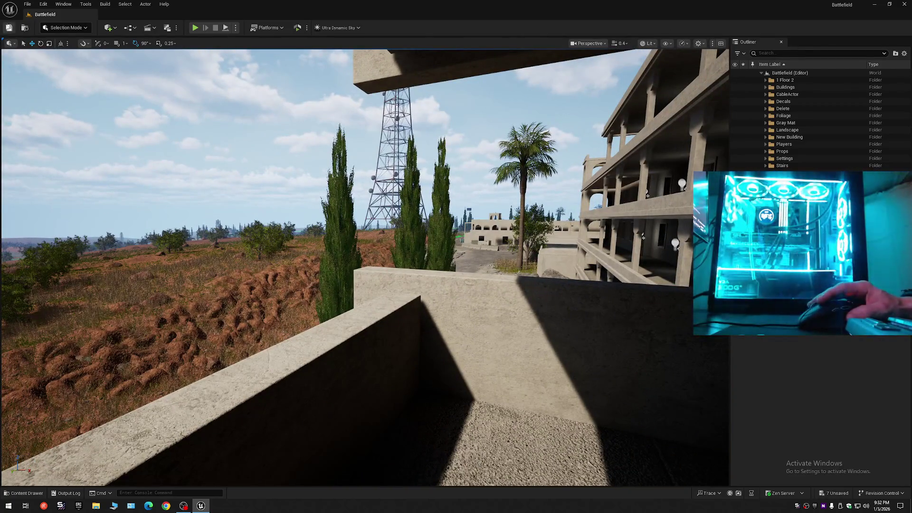
key(ctrl+s)
Step: Save the current level and then all levels and assets from the File menu
click(28, 4)
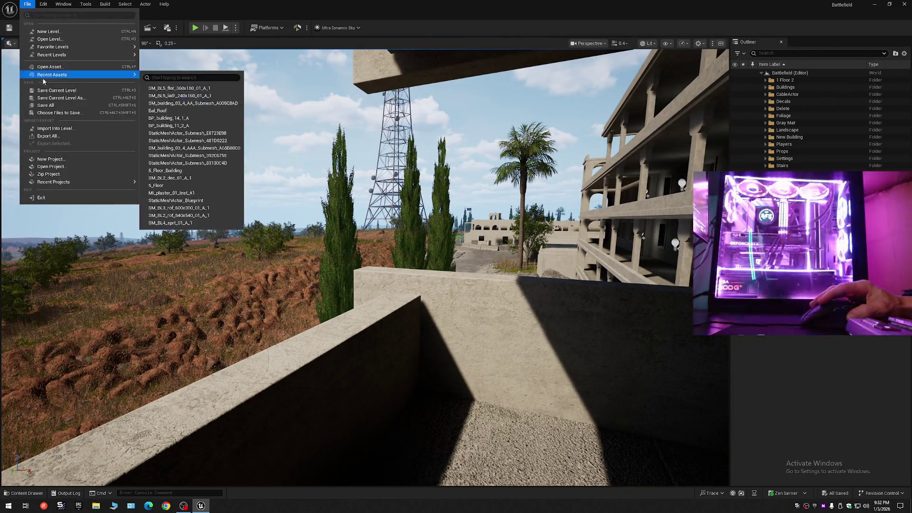
click(43, 89)
click(27, 4)
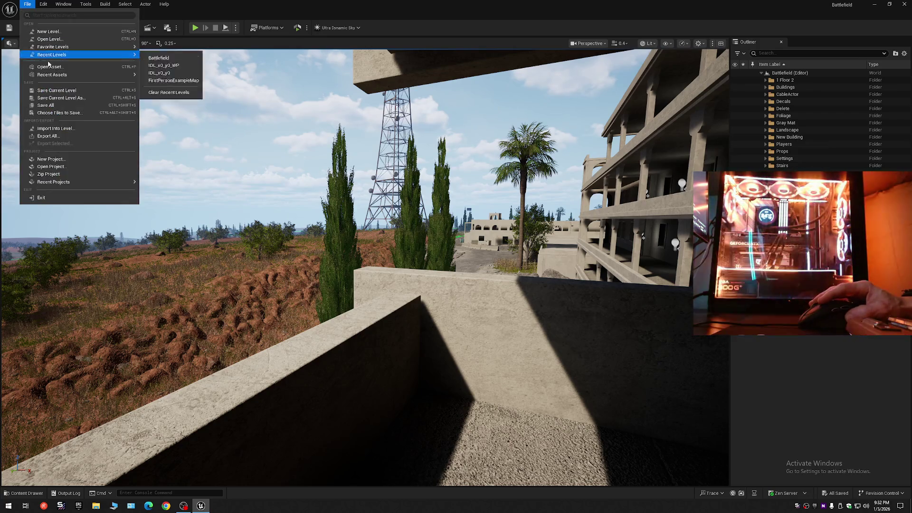
click(42, 99)
scroll(365, 268, up, 5)
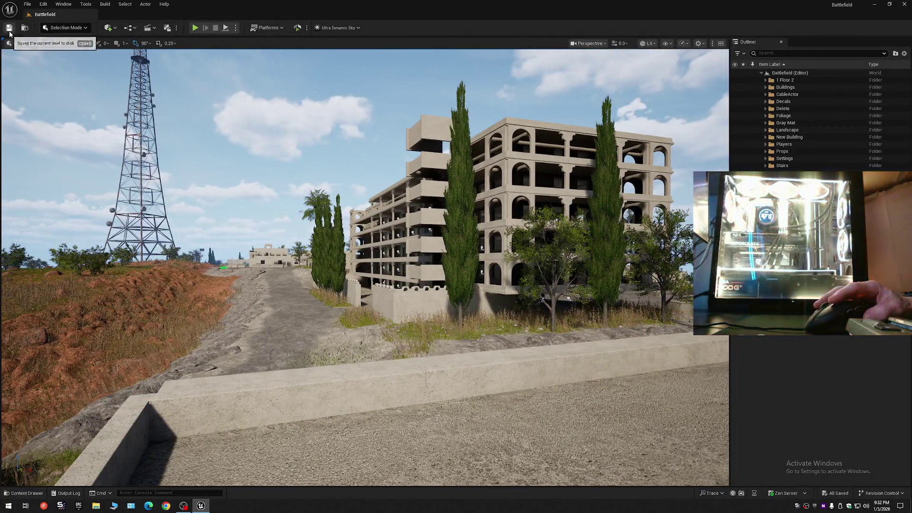
click(27, 4)
click(50, 89)
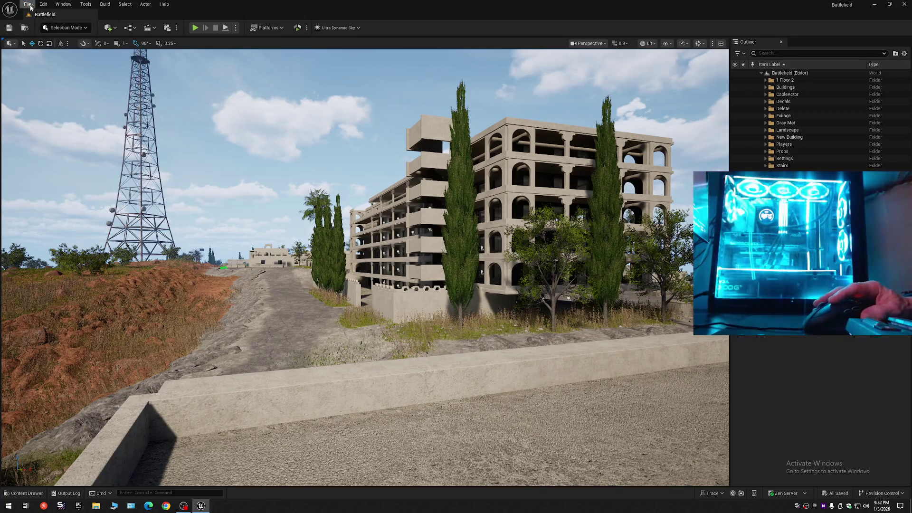
click(27, 4)
click(27, 4)
click(27, 3)
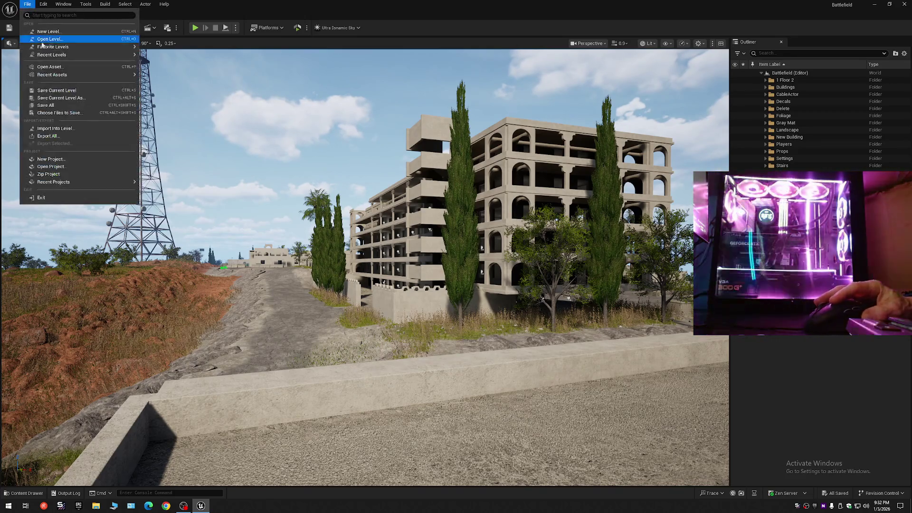
Step: Save the current level as Battlefield in Maps, replacing the existing Battlefield level
click(61, 98)
double_click(429, 190)
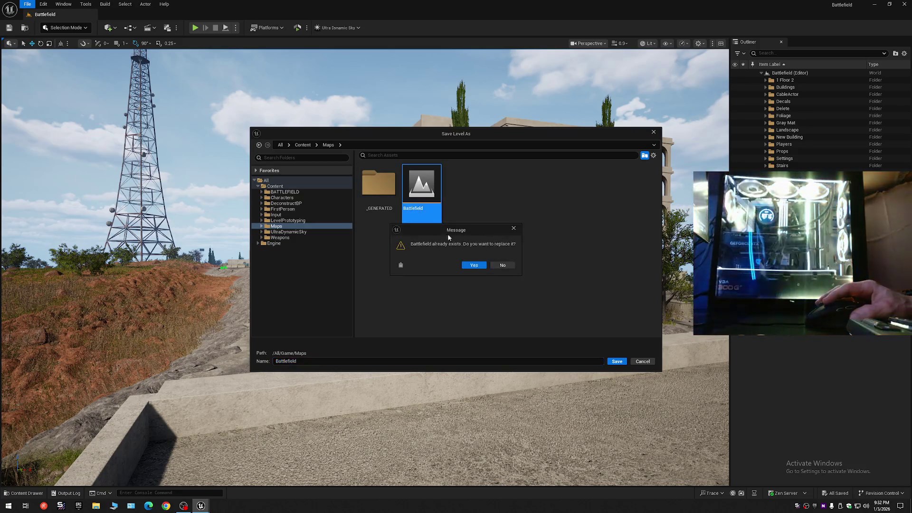
click(473, 267)
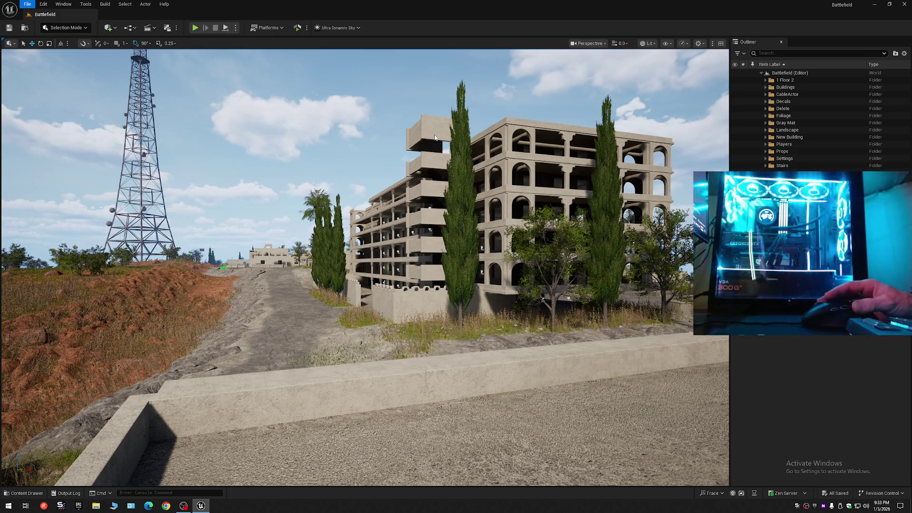
key(Escape)
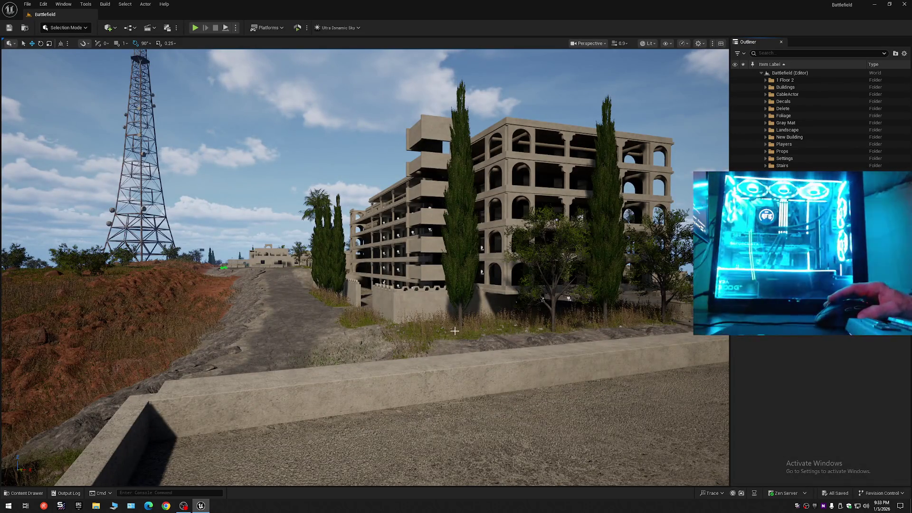
scroll(455, 331, up, 3)
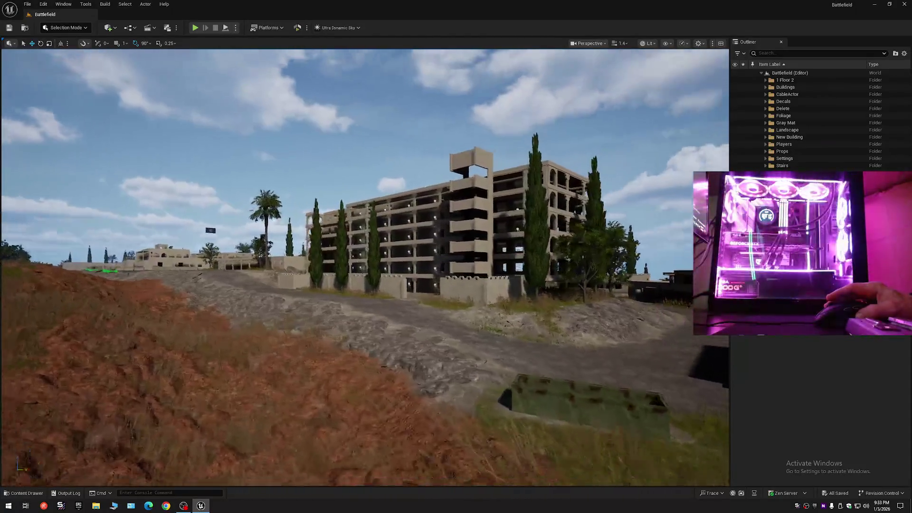
key(w)
scroll(365, 266, down, 2)
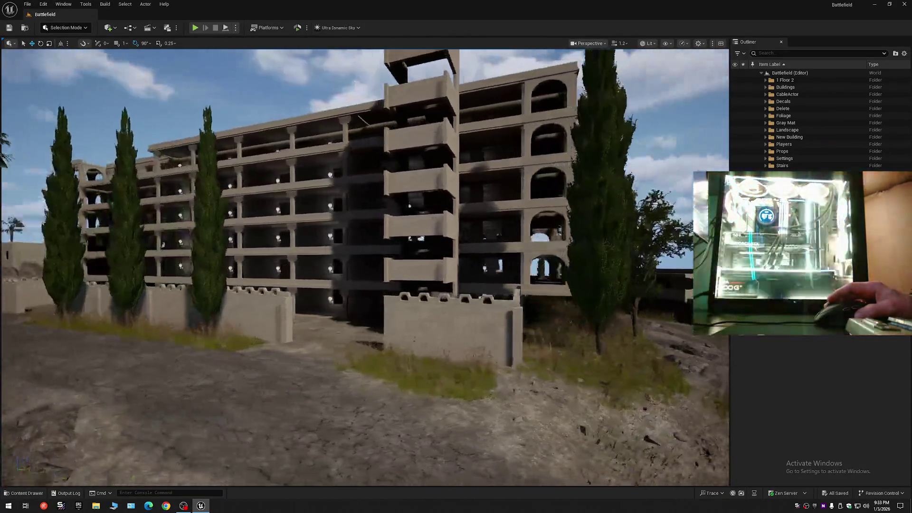
scroll(365, 267, down, 1)
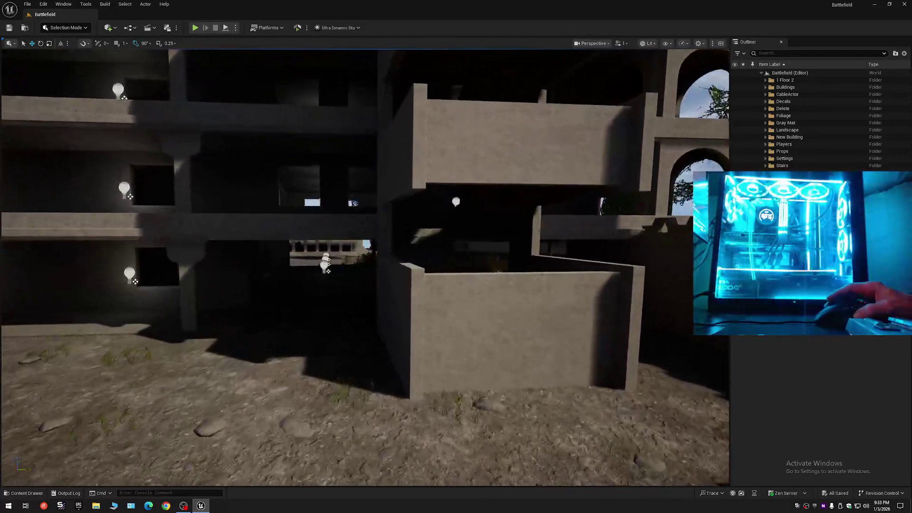
scroll(365, 266, down, 2)
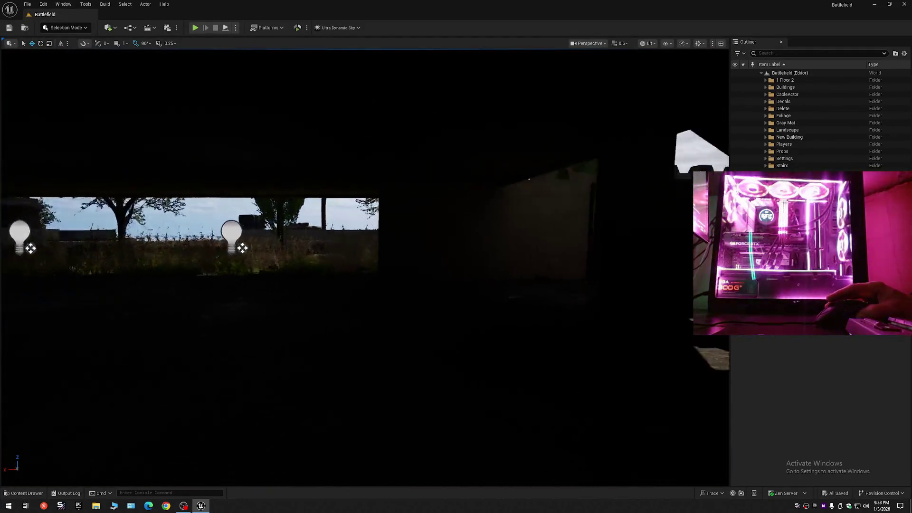
key(w)
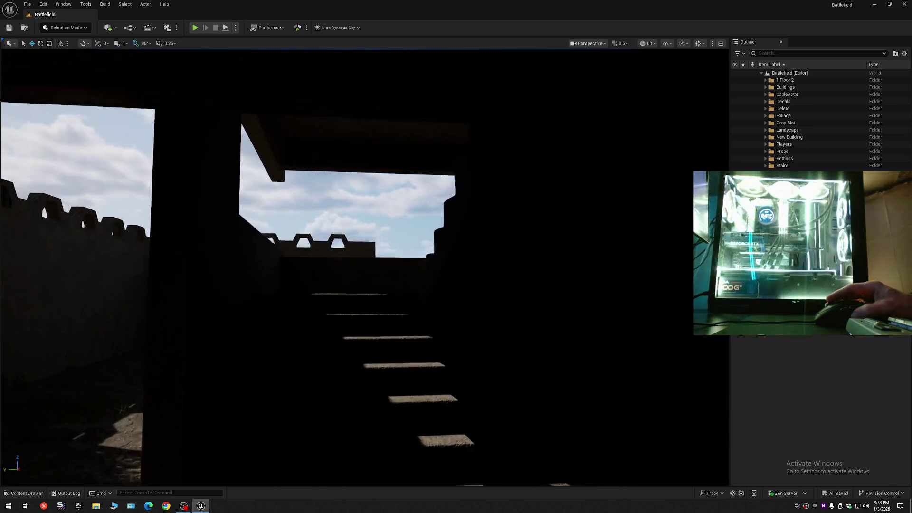
scroll(365, 266, down, 1)
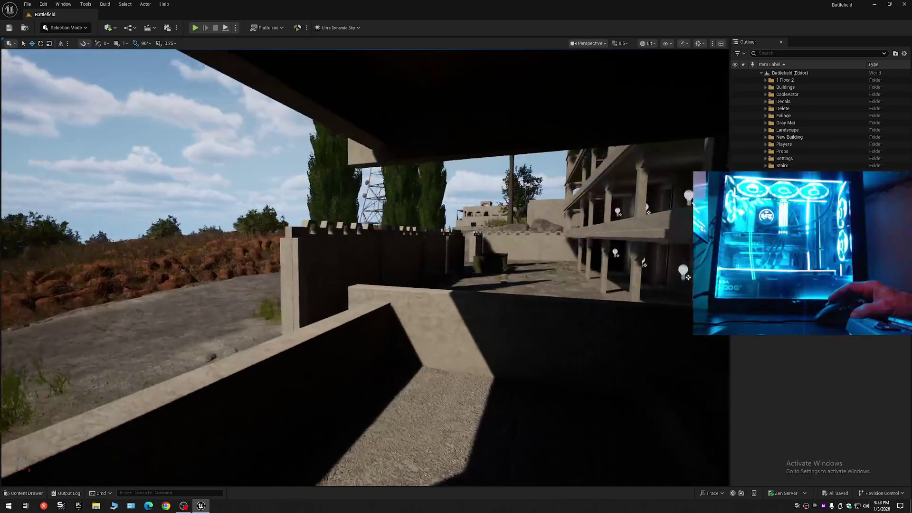
key(w)
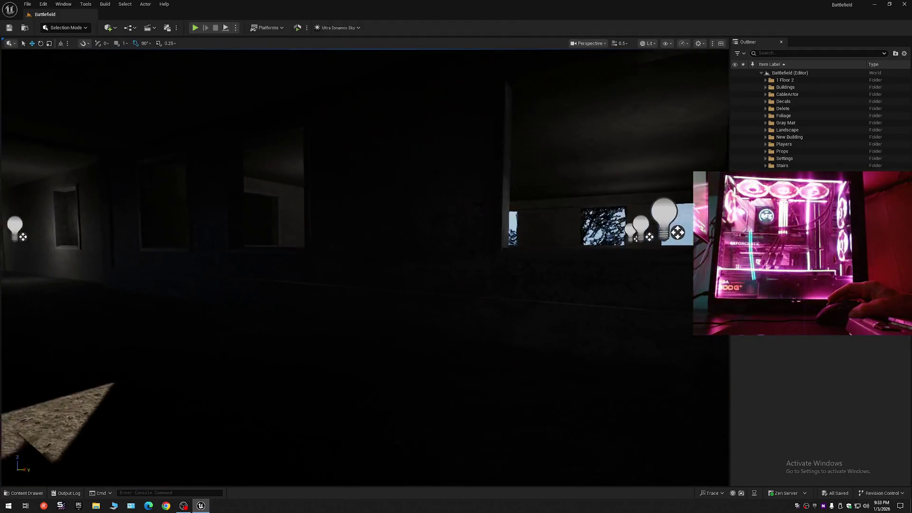
key(w)
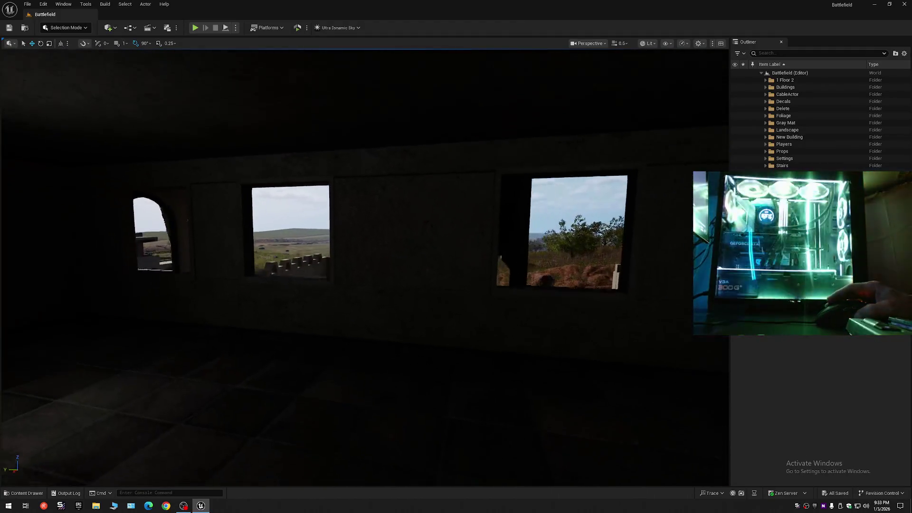
key(w)
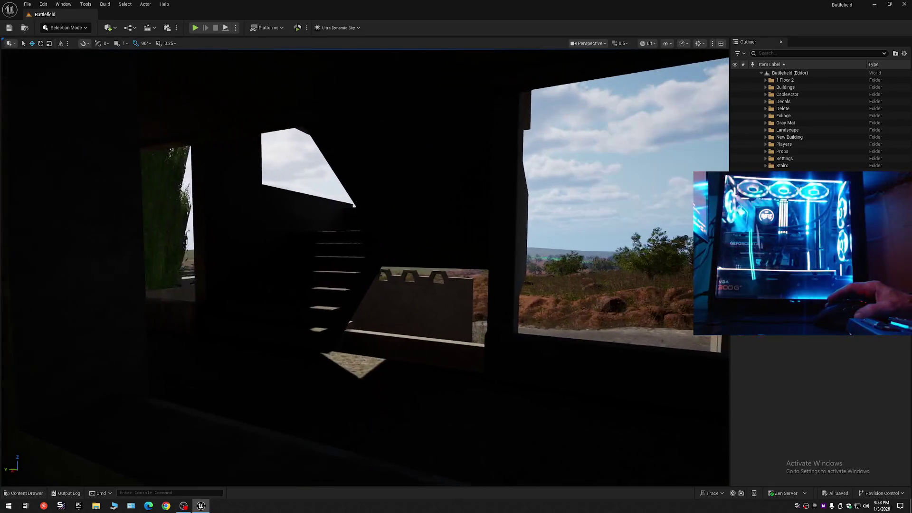
key(w)
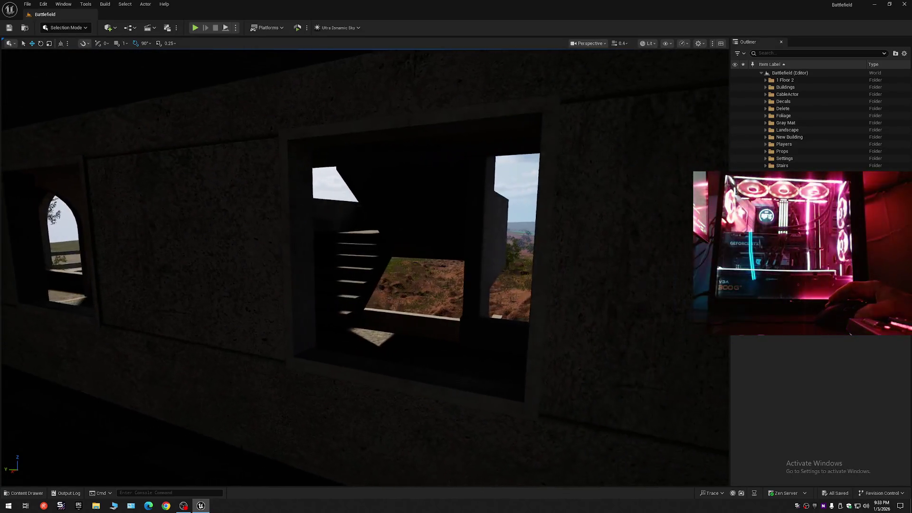
key(a)
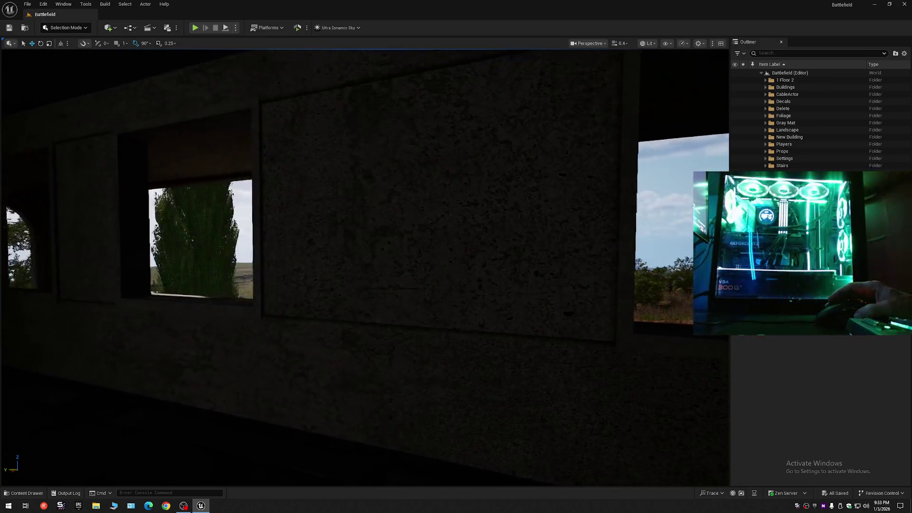
key(d)
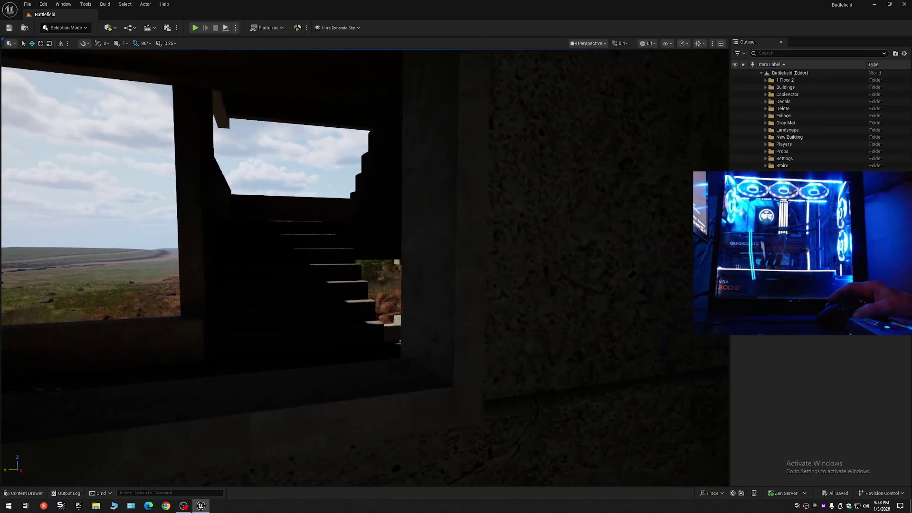
key(s)
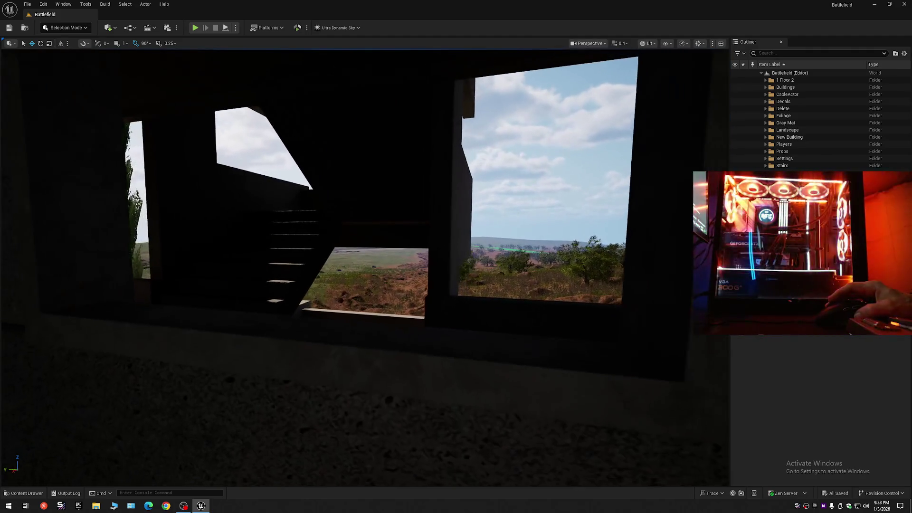
scroll(364, 266, up, 3)
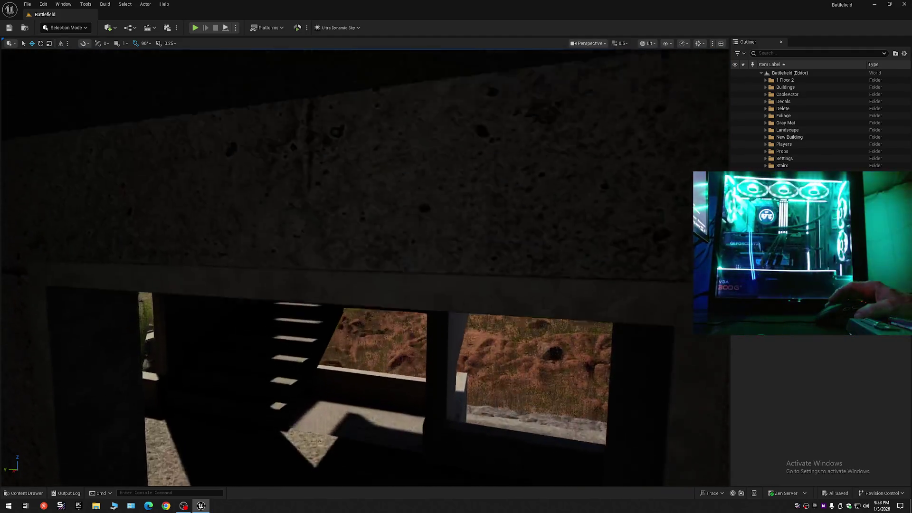
key(s)
key(w)
scroll(365, 267, down, 1)
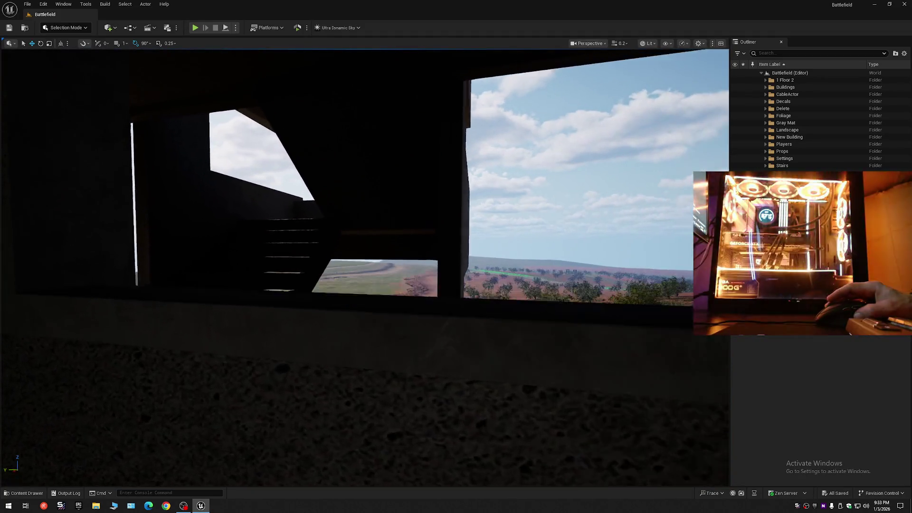
scroll(365, 266, up, 3)
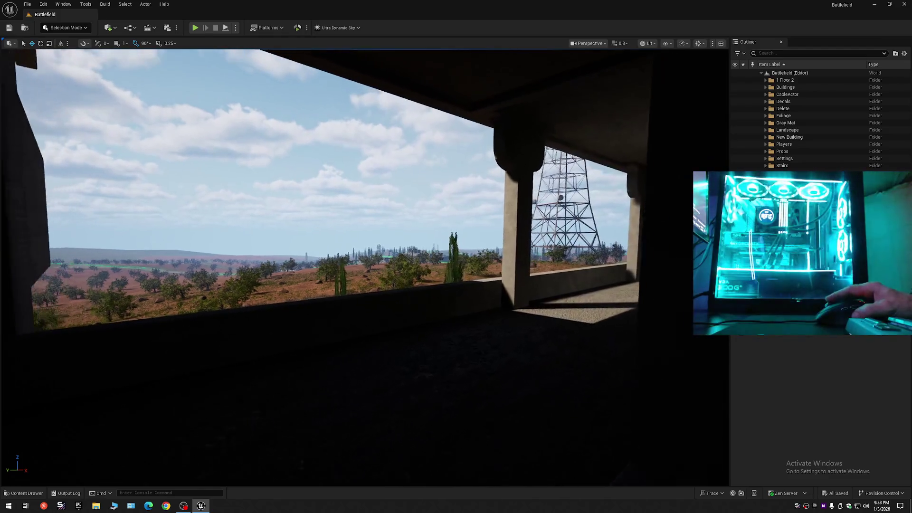
key(s)
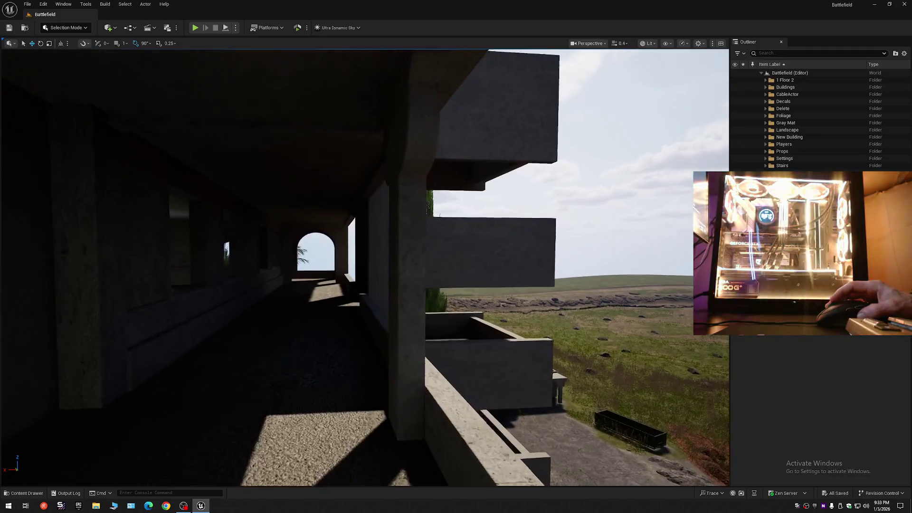
key(d)
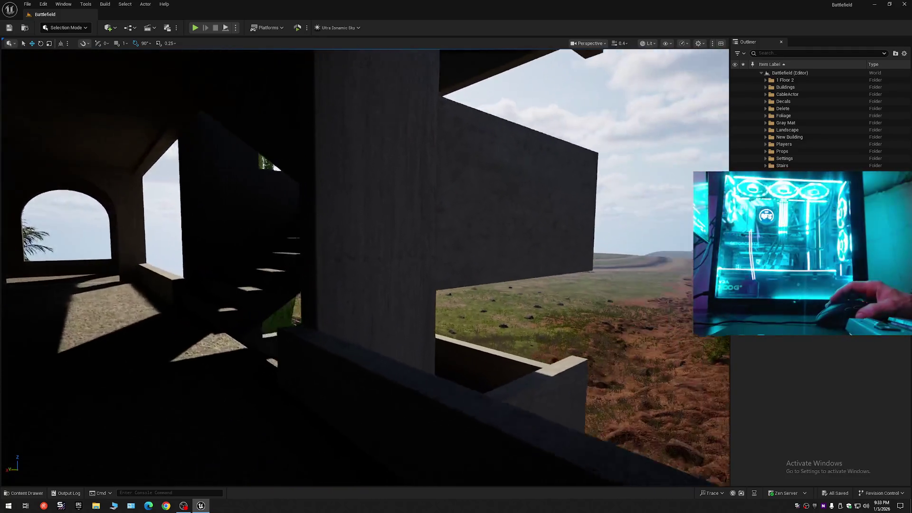
key(w)
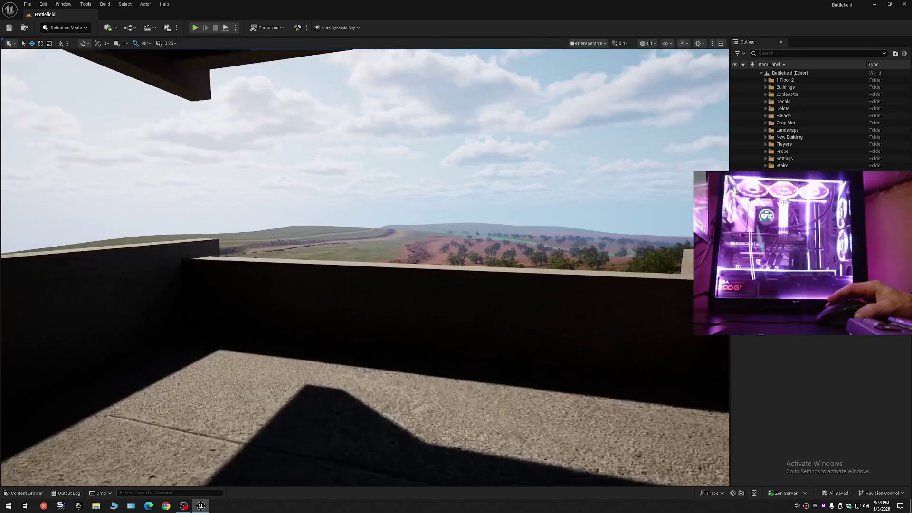
scroll(365, 266, down, 2)
scroll(365, 266, up, 2)
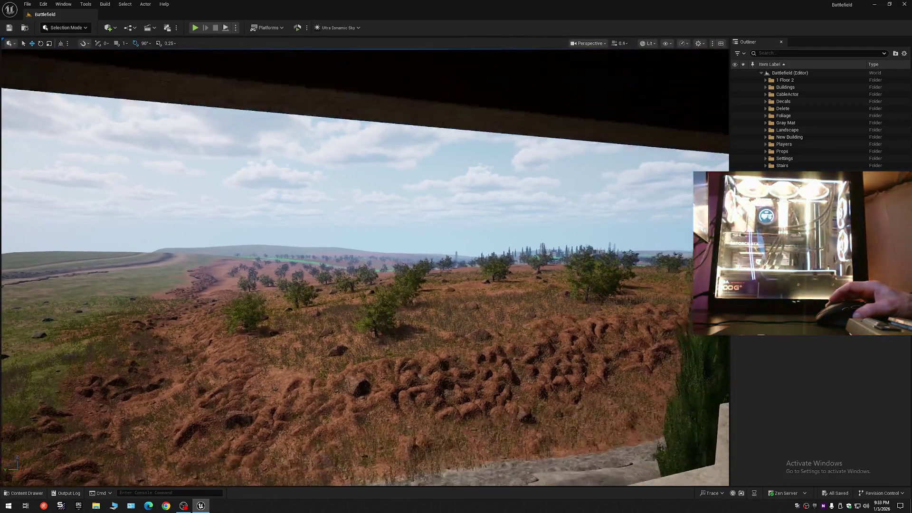
key(w)
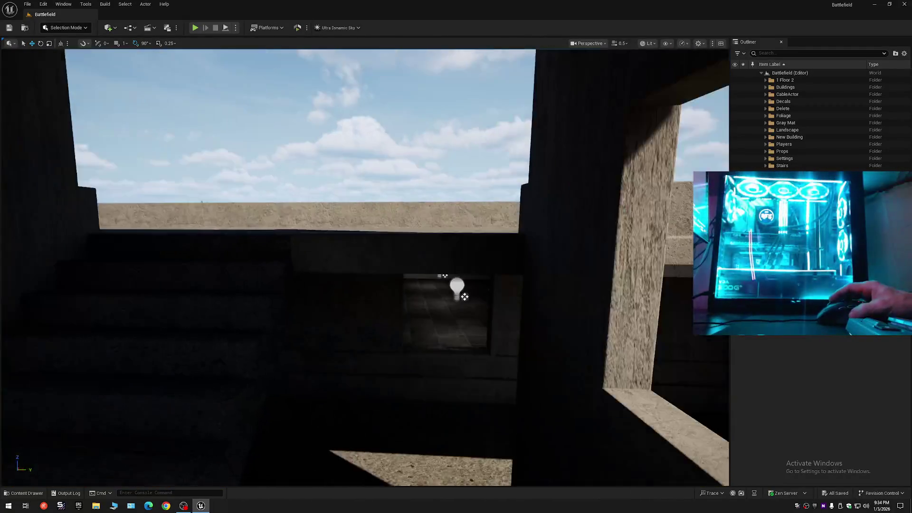
scroll(365, 268, up, 2)
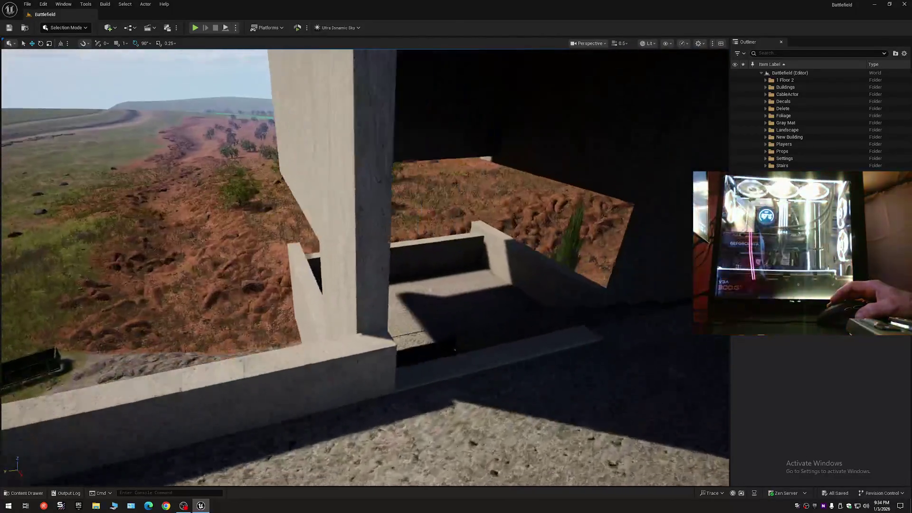
scroll(365, 267, down, 3)
key(w)
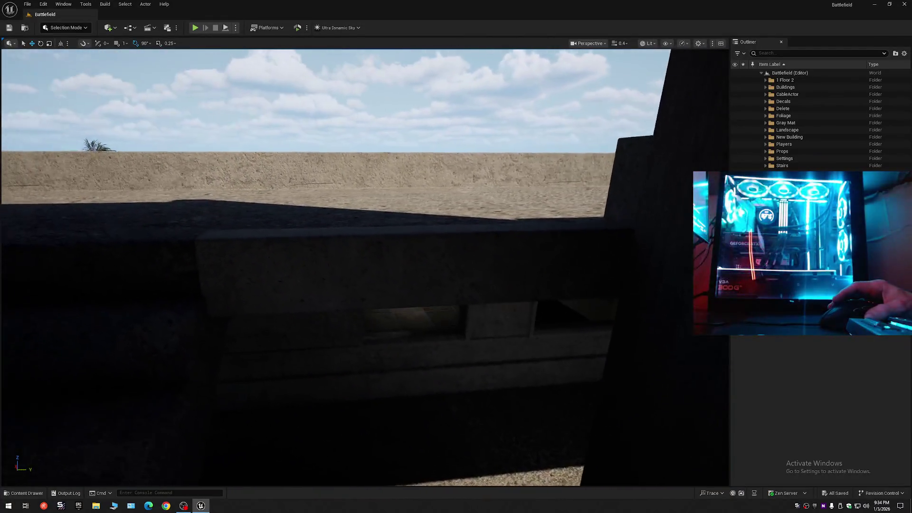
key(w)
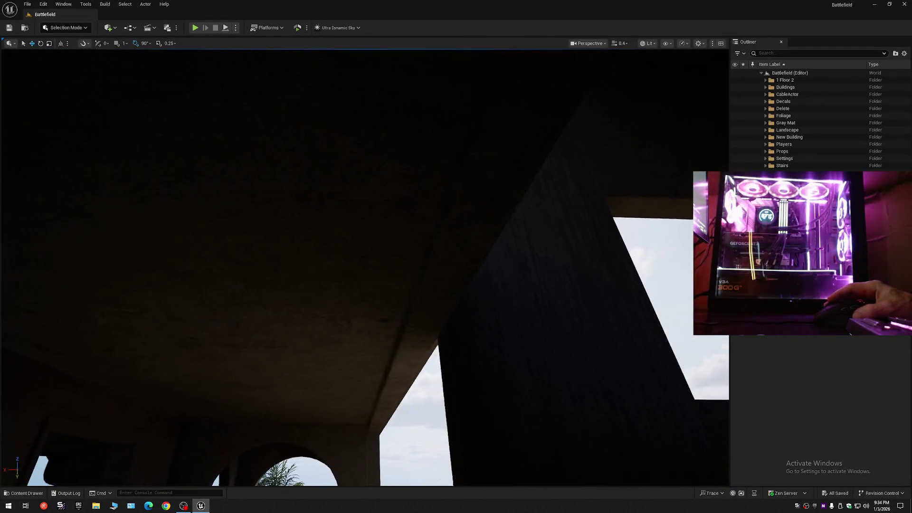
click(452, 185)
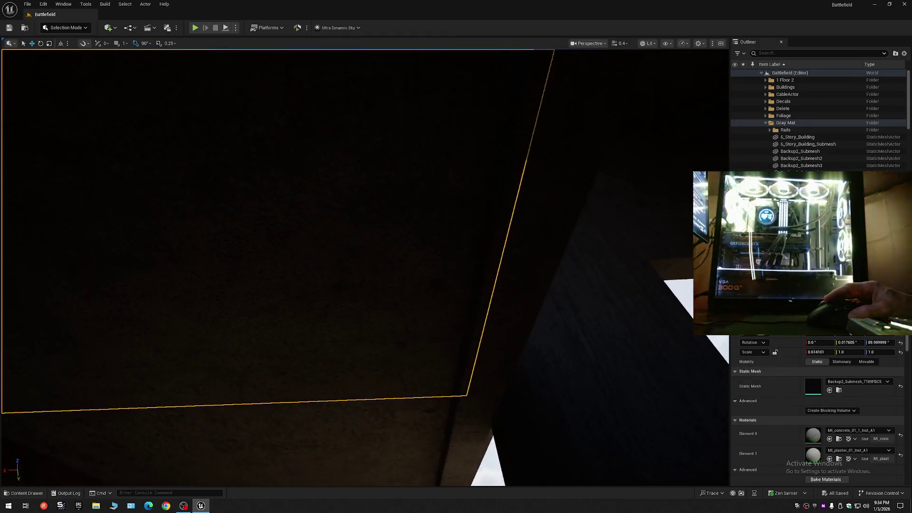
key(s)
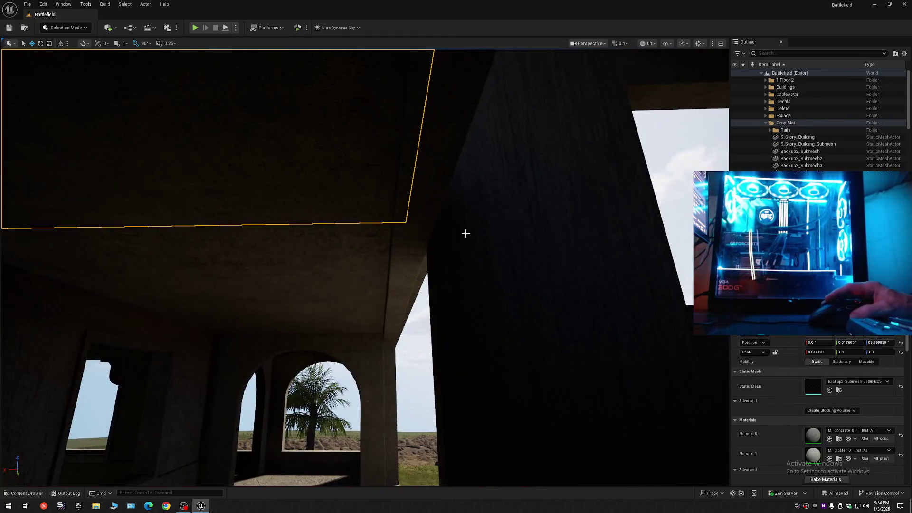
key(Escape)
key(w)
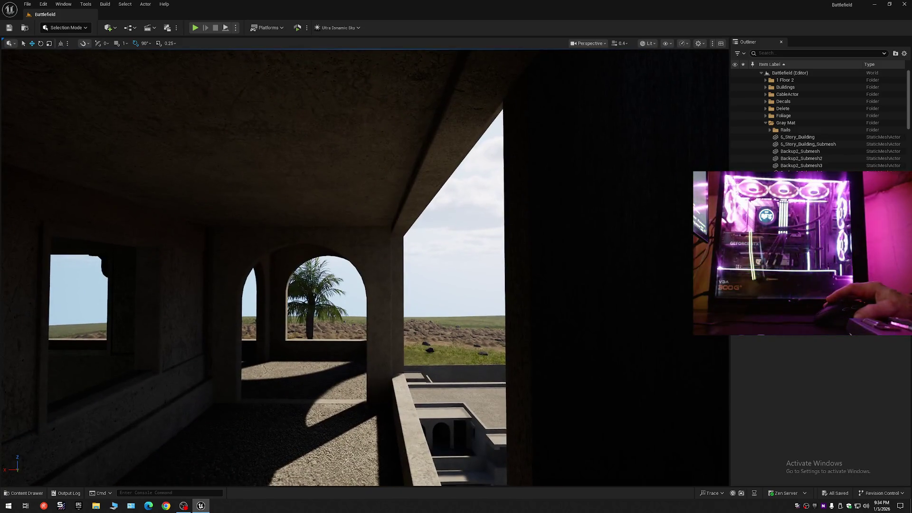
key(s)
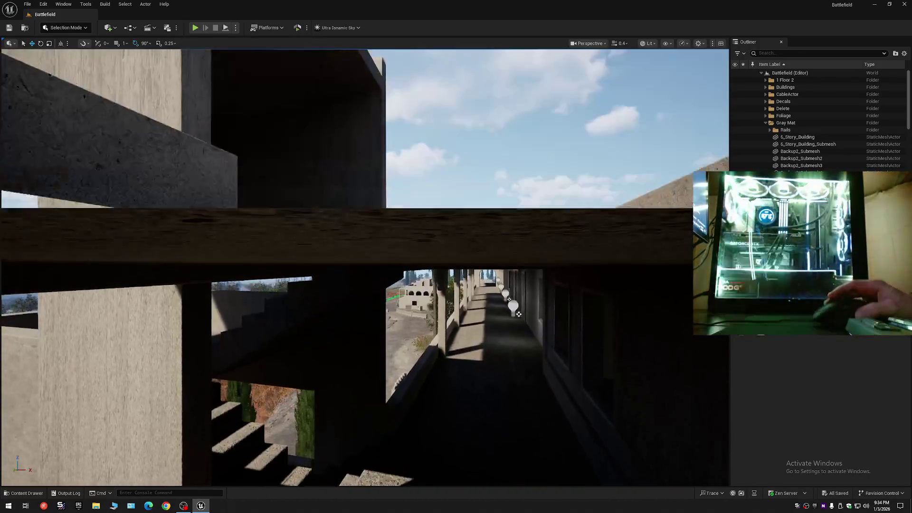
scroll(365, 266, down, 1)
key(w)
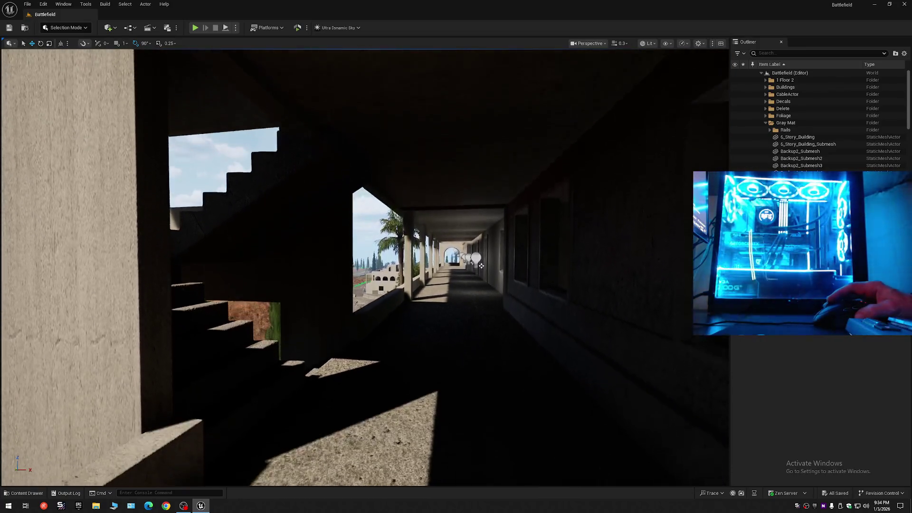
key(q)
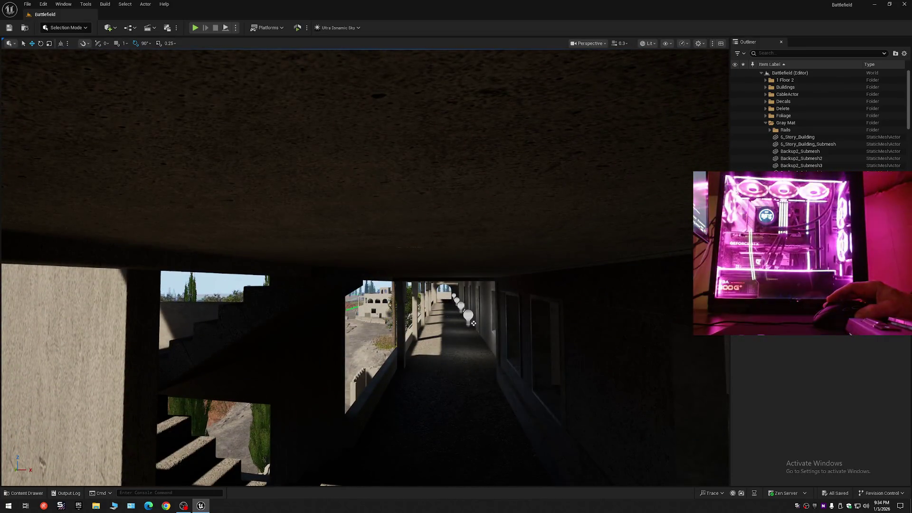
key(w)
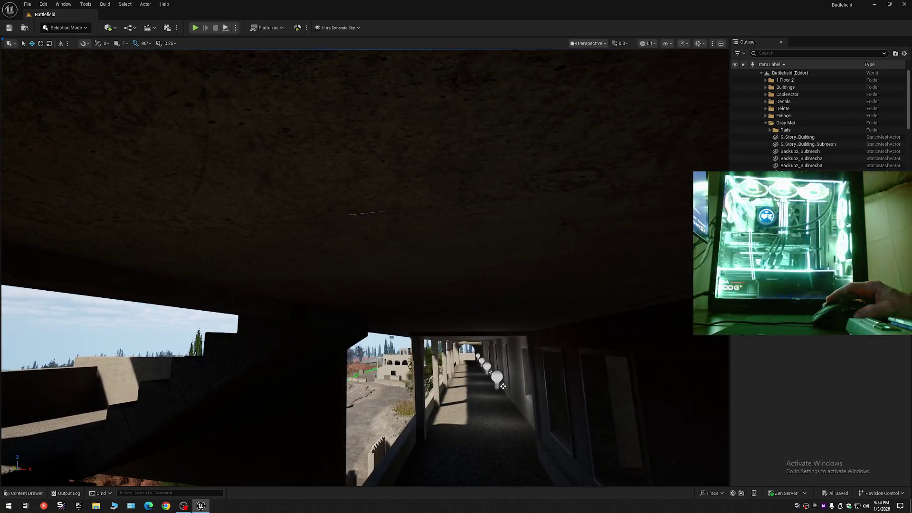
key(w)
Step: Hide the ceiling slab Backup2_Submesh above the corridor
click(368, 215)
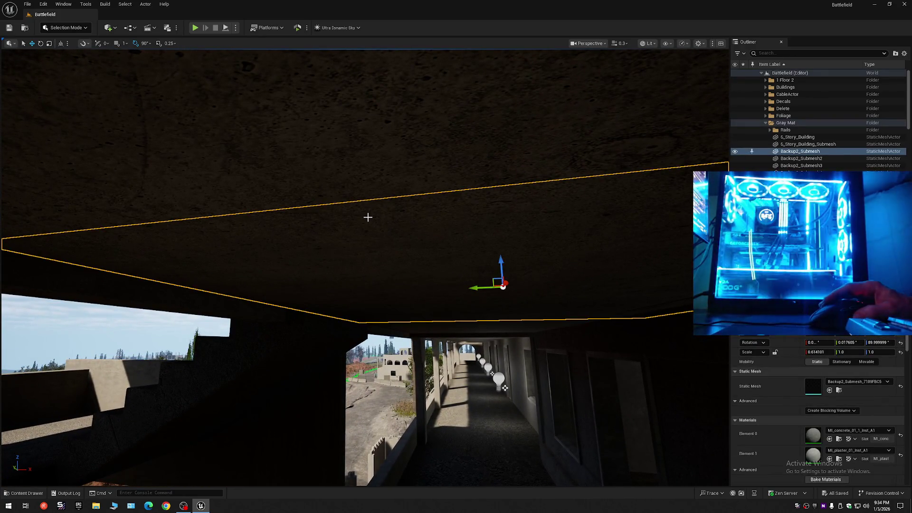
key(w)
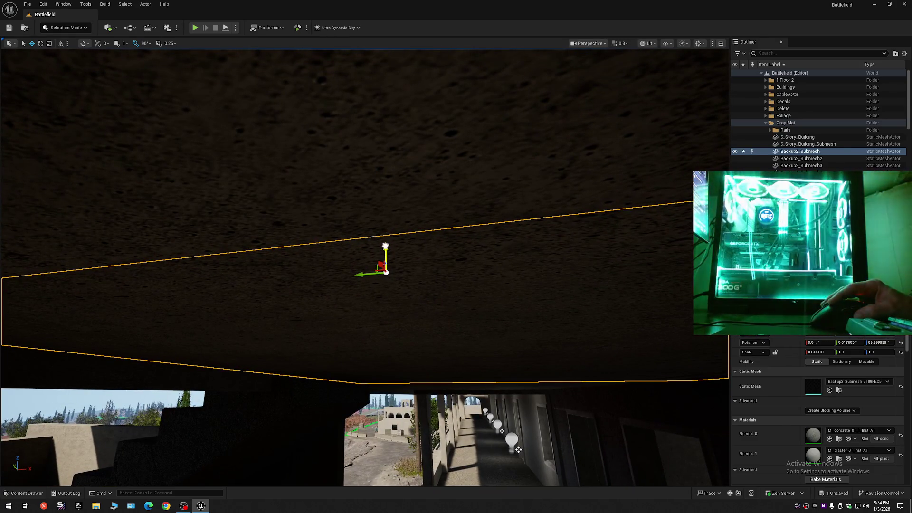
key(Escape)
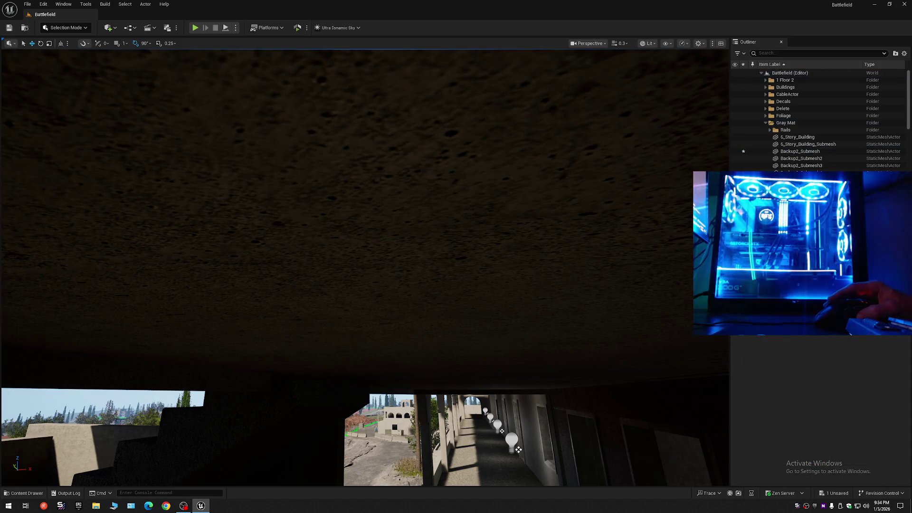
Step: Fly along the corridor and hide the ceiling slab Backup2_Submesh2
key(w)
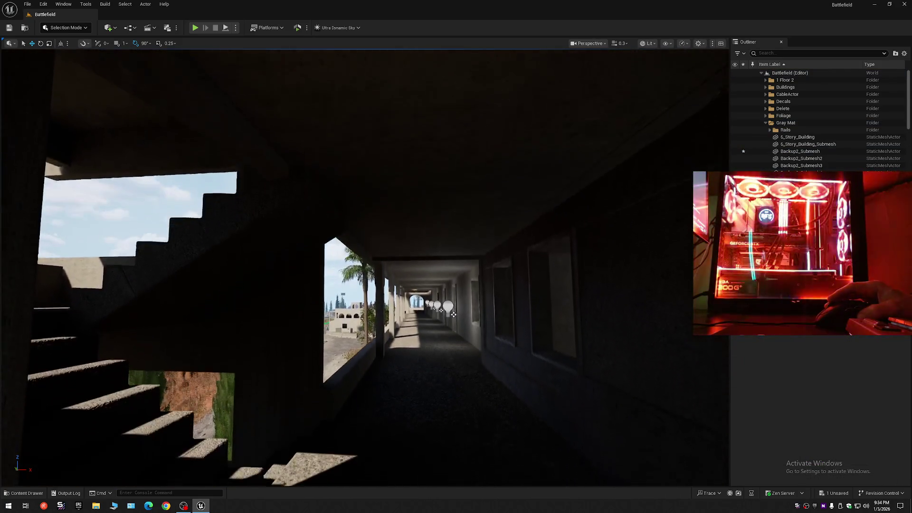
key(w)
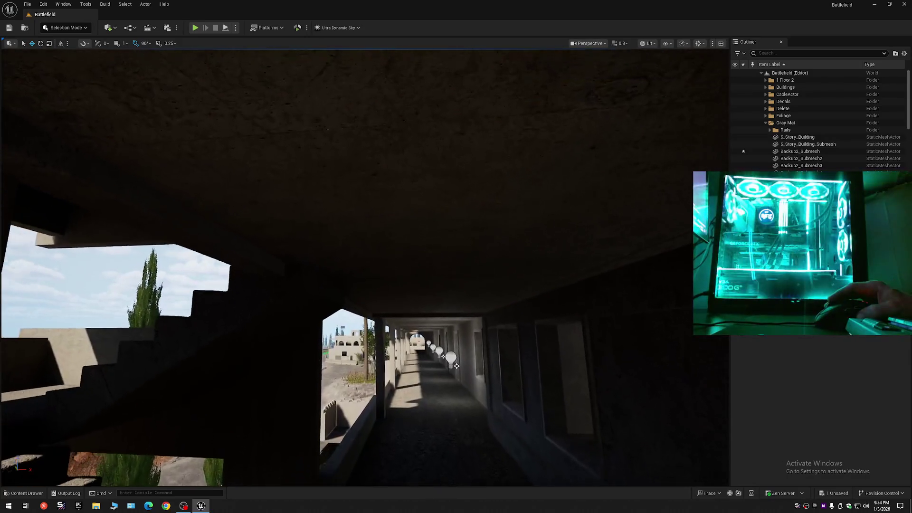
scroll(406, 280, down, 1)
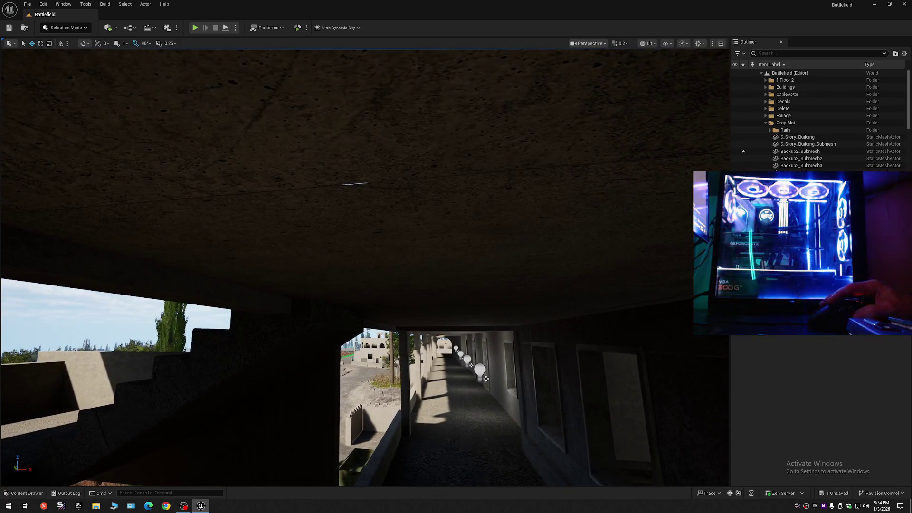
click(371, 189)
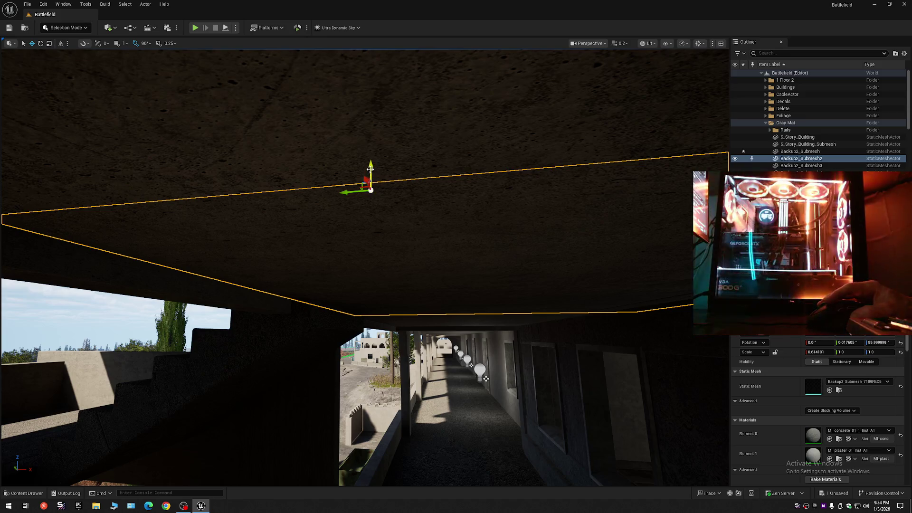
key(Escape)
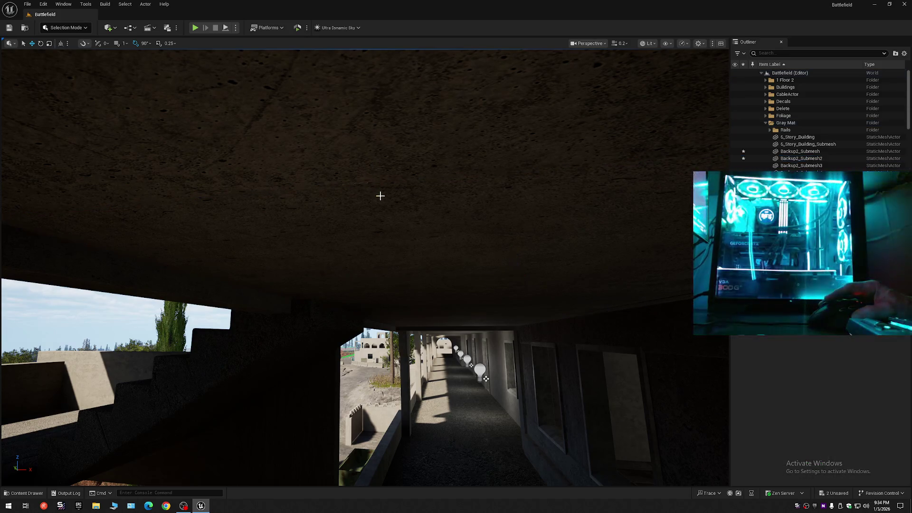
Step: Select and inspect the remaining ceiling mesh over the stairs, then deselect it
mouse_move(385, 208)
mouse_down()
mouse_move(385, 309)
mouse_move(386, 267)
mouse_move(361, 271)
mouse_move(376, 281)
mouse_move(370, 235)
mouse_up()
scroll(365, 266, up, 1)
scroll(365, 266, down, 1)
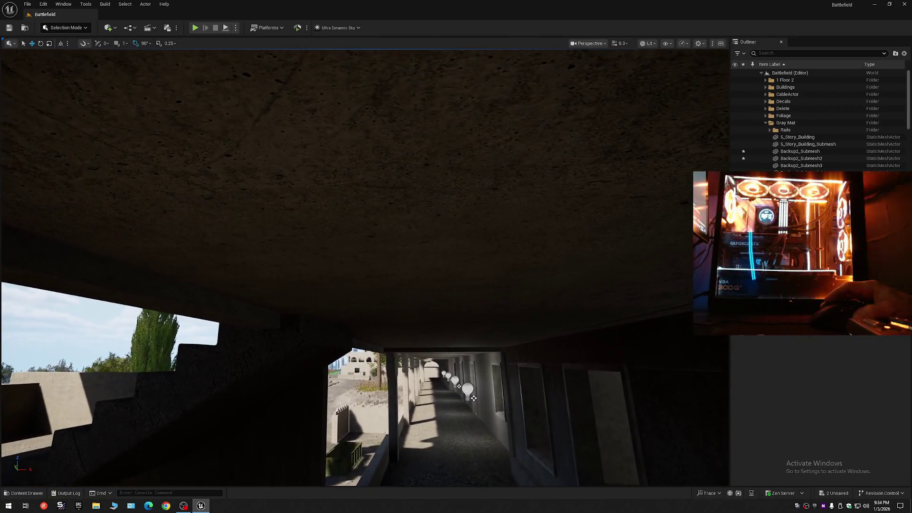
click(351, 189)
scroll(358, 196, down, 1)
drag(352, 189, 371, 211)
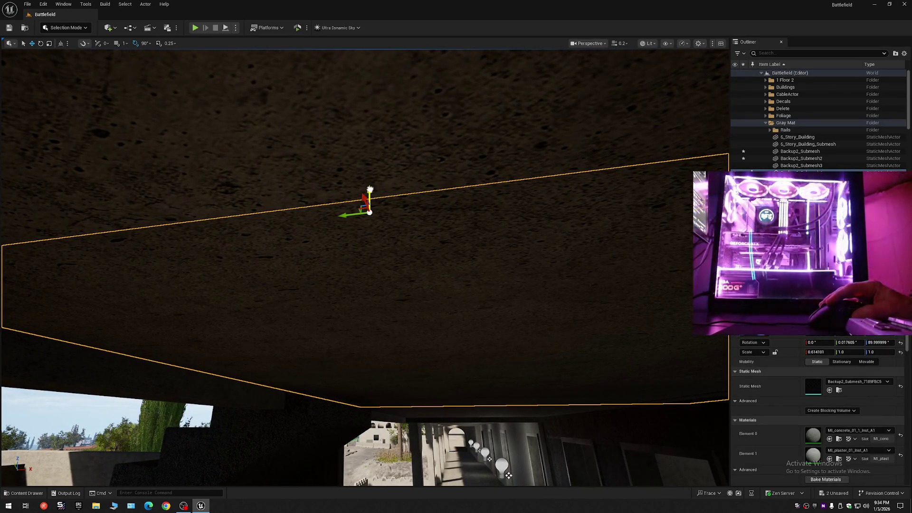
key(Escape)
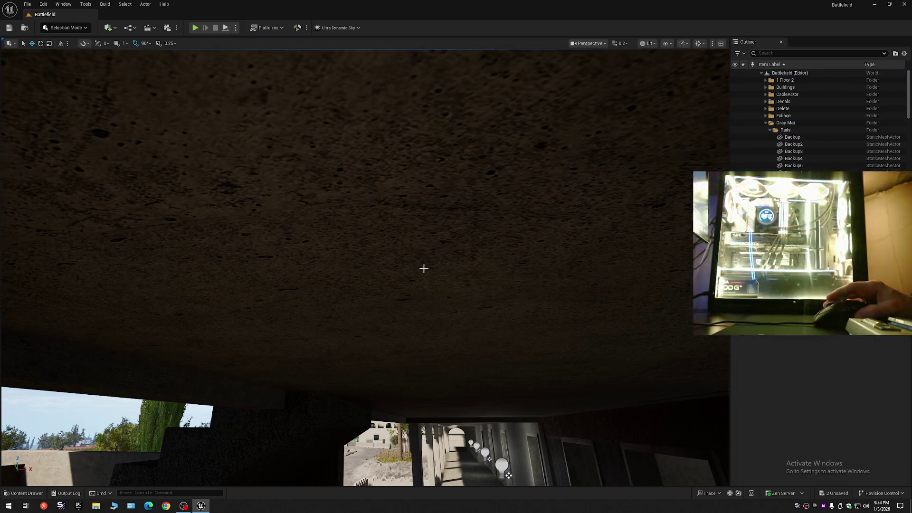
Step: Fly into the corridor and hide the ceiling slab Backup2_Submesh3
mouse_move(371, 211)
mouse_down()
mouse_move(370, 233)
mouse_move(366, 214)
mouse_move(383, 235)
mouse_up()
scroll(371, 230, up, 1)
click(366, 205)
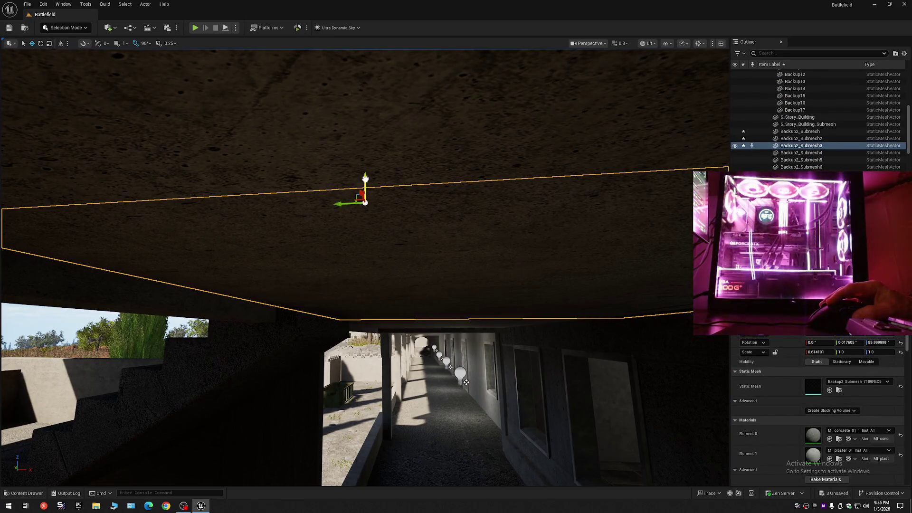
key(Escape)
Step: Hide Backup2_Submesh5 further along, then open the viewport Scalability dropdown
drag(379, 218, 378, 218)
click(371, 168)
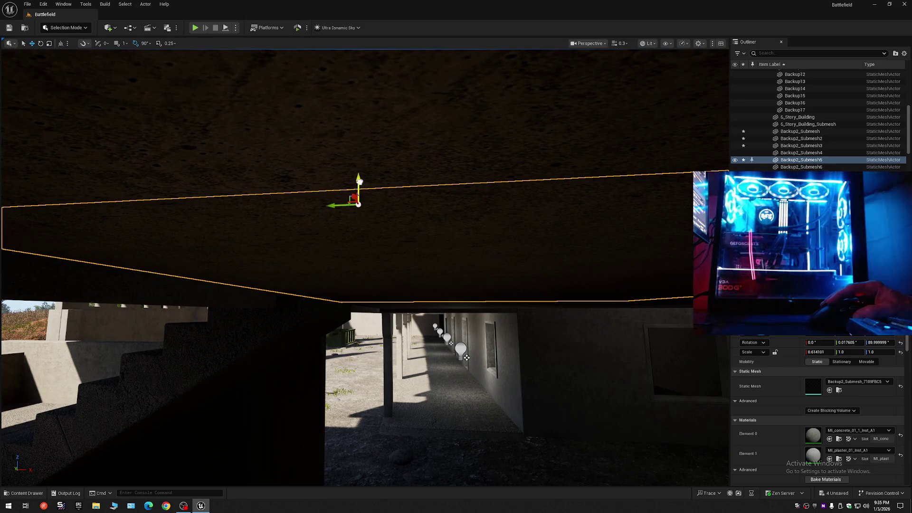
key(Escape)
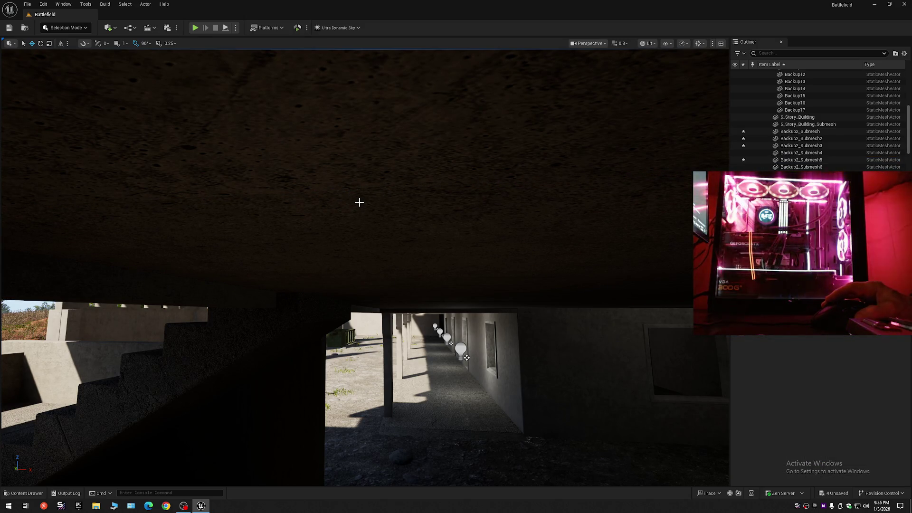
drag(359, 201, 359, 202)
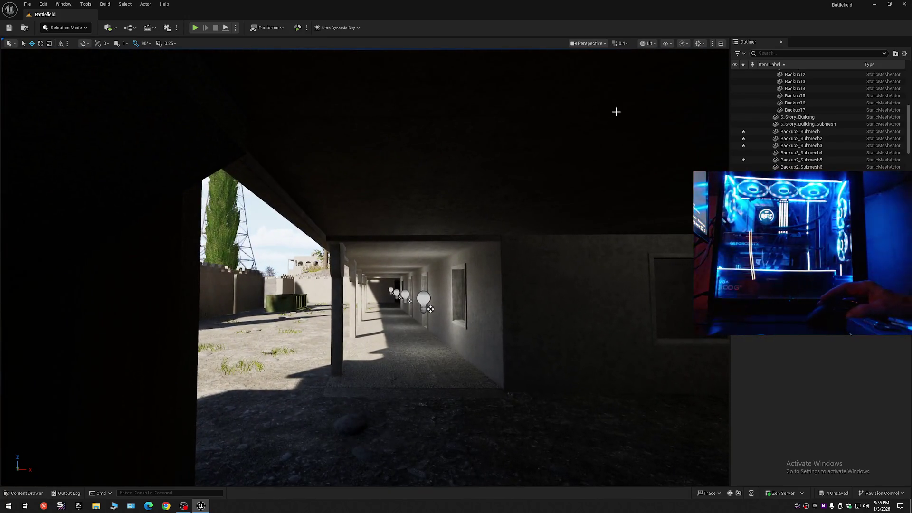
click(686, 44)
Step: Set the viewport's Shadows scalability to Low and tilt the view up at the ceiling
mouse_move(697, 88)
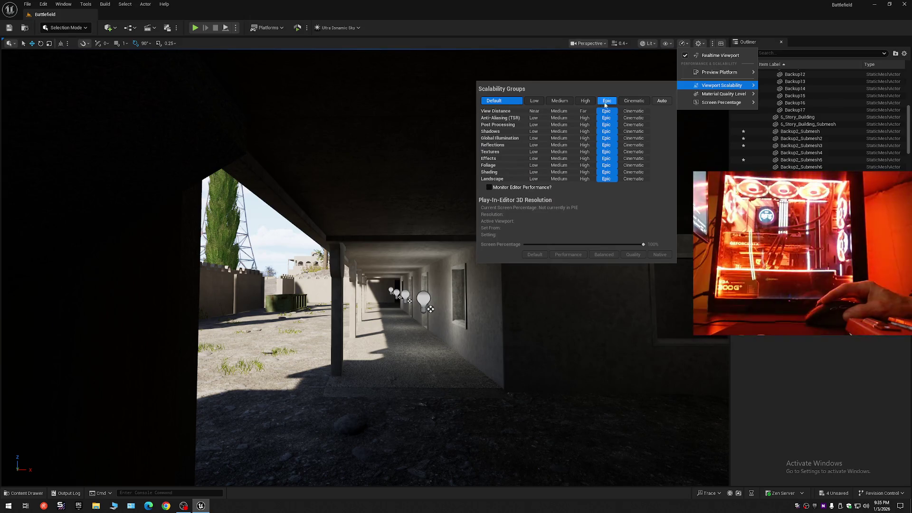
click(535, 135)
drag(420, 181, 420, 182)
scroll(420, 182, down, 2)
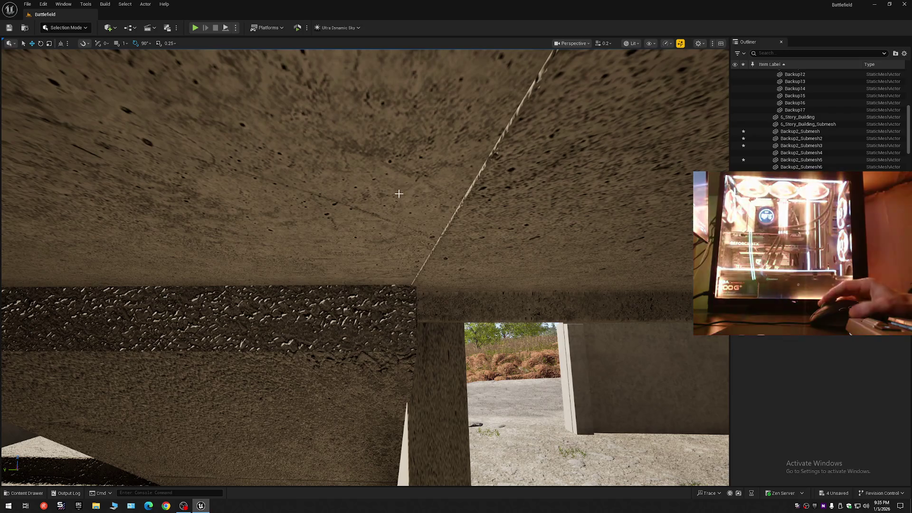
Step: Select ceiling panel Backup2_Submesh5 and commit its Rotation Y value, now 0.161778°
drag(345, 212, 375, 206)
click(375, 206)
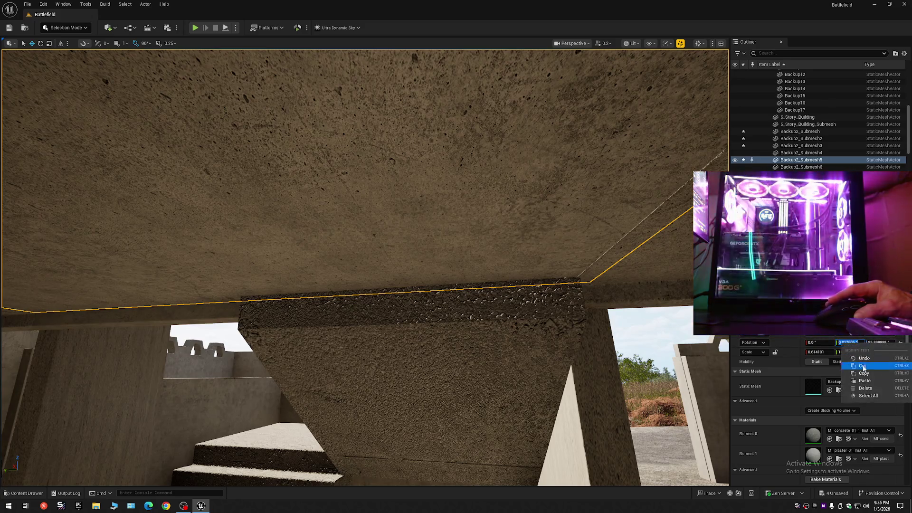
click(793, 350)
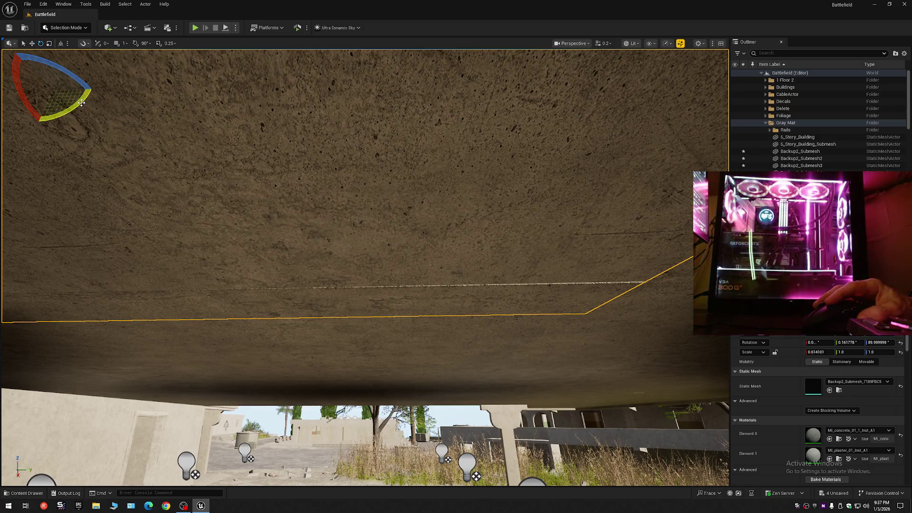
Step: Tilt Backup2_Submesh5 slightly about Y with the rotate gizmo, then fly forward under the ceiling
drag(82, 103, 81, 103)
drag(140, 141, 145, 161)
drag(428, 171, 444, 185)
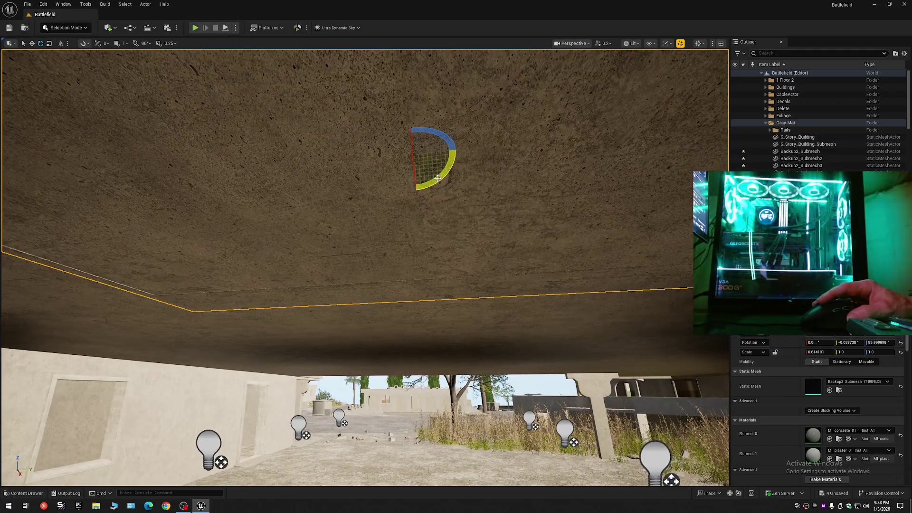
drag(438, 179, 438, 180)
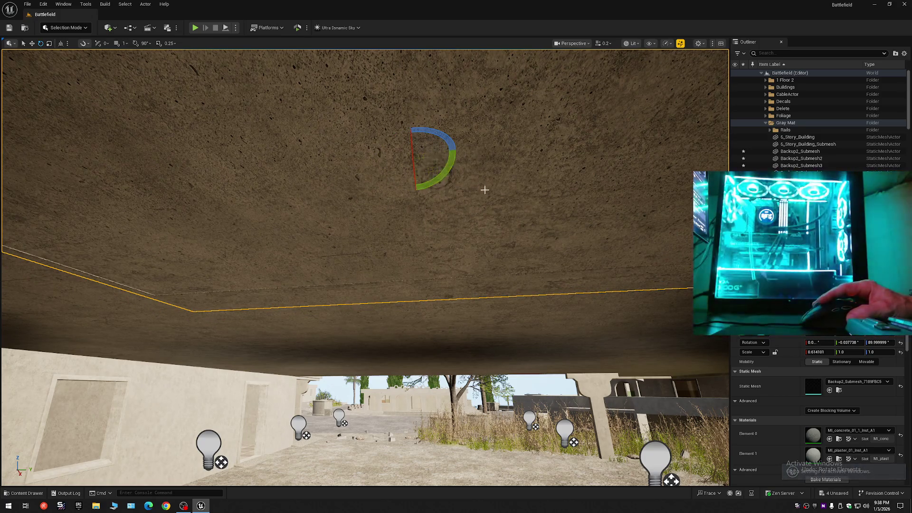
drag(484, 190, 484, 190)
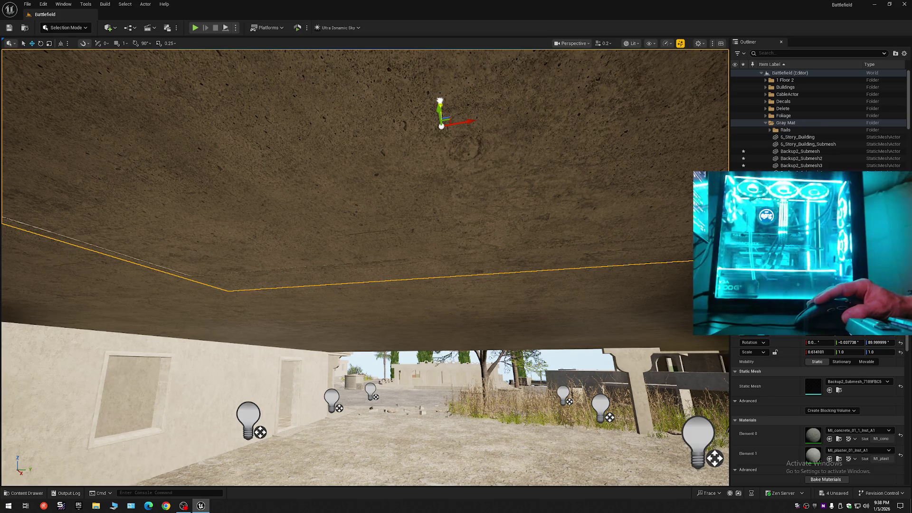
mouse_move(485, 190)
mouse_down()
mouse_move(576, 192)
mouse_move(565, 188)
mouse_up()
key(Escape)
scroll(572, 192, up, 1)
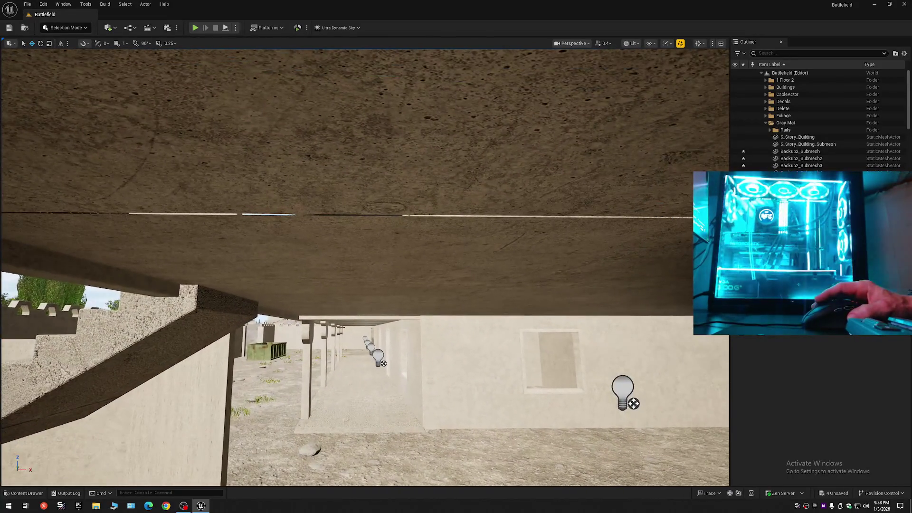
Step: Undo the last panel rotation and reselect the ceiling panel from below
click(580, 201)
key(ctrl+z)
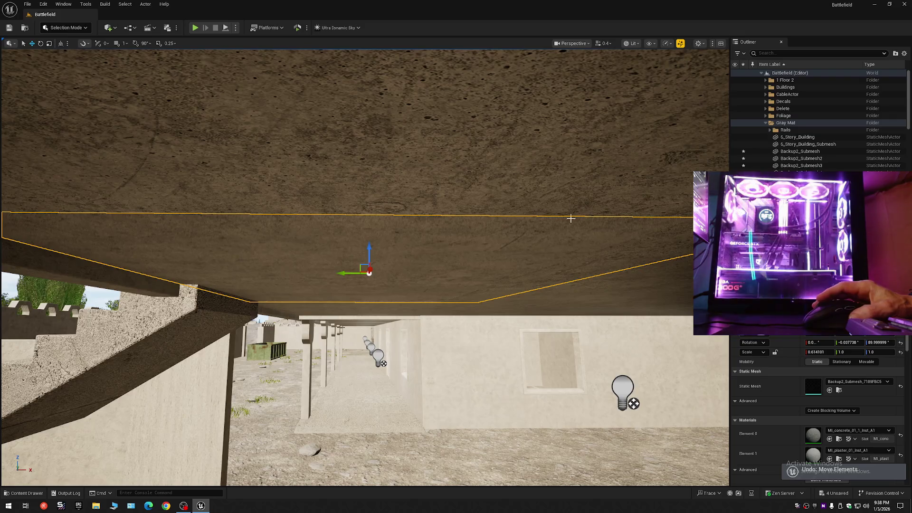
key(Escape)
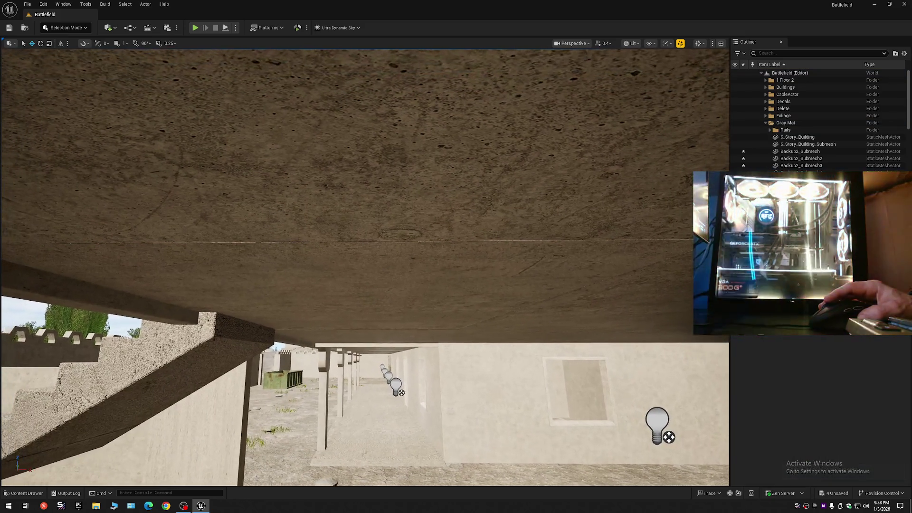
key(ctrl+z)
key(ctrl+z)
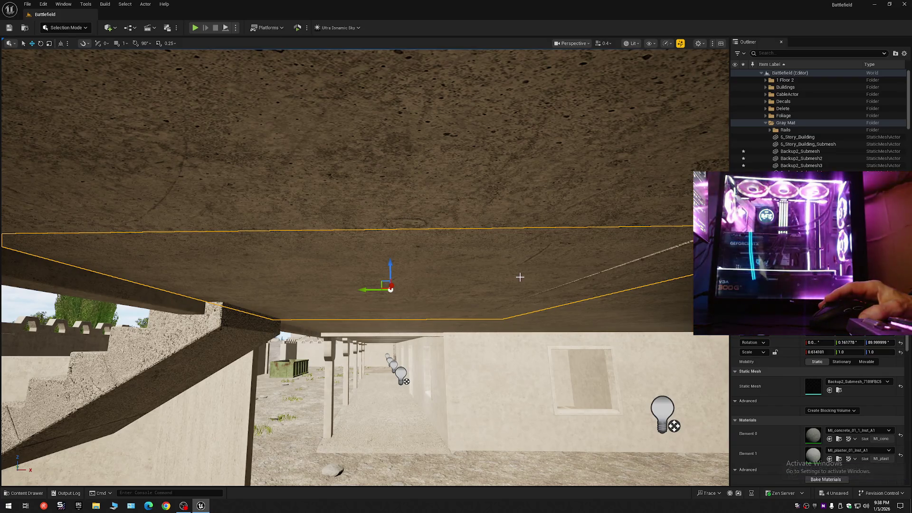
key(Escape)
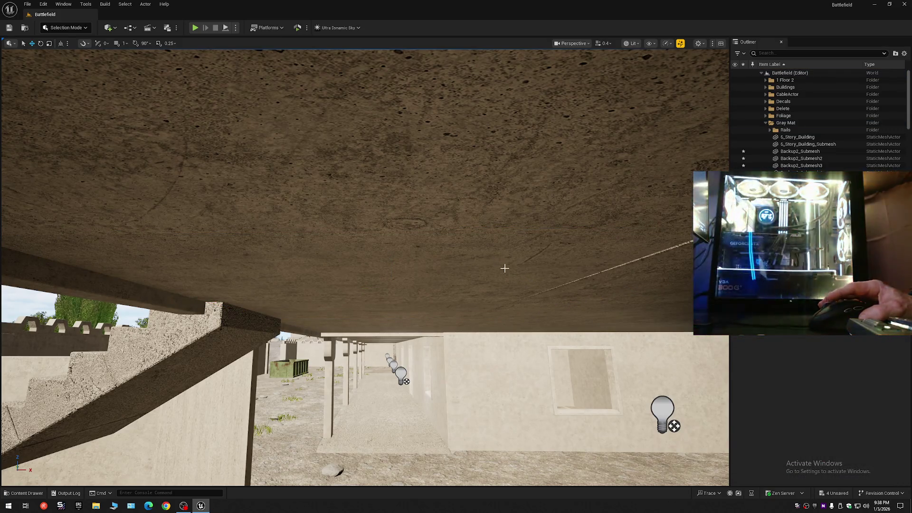
click(492, 260)
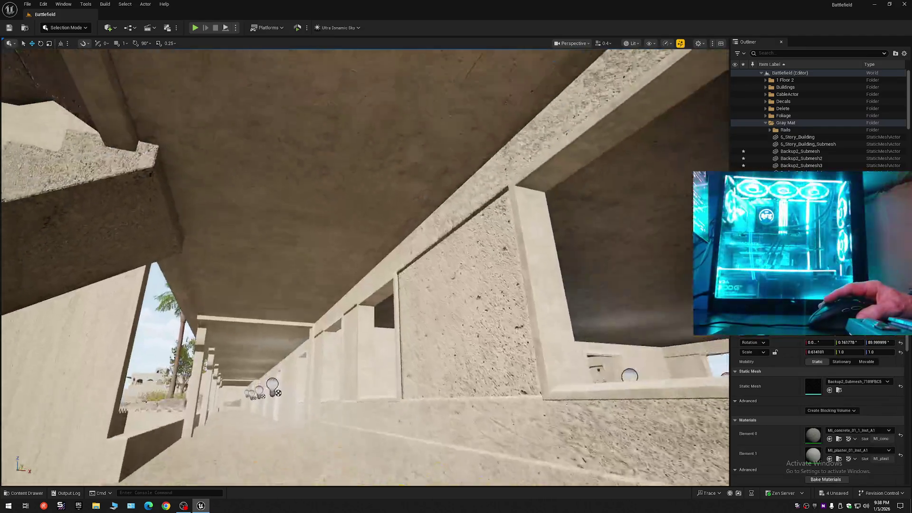
drag(515, 294, 514, 271)
Step: Copy Backup2_Submesh3's Y rotation 0.017605 and paste it onto the adjoining ceiling panel
click(518, 263)
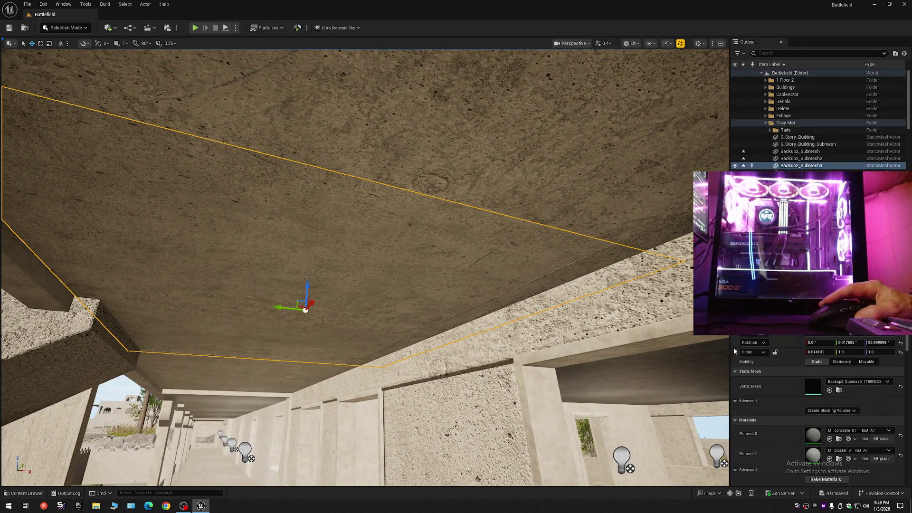
right_click(849, 343)
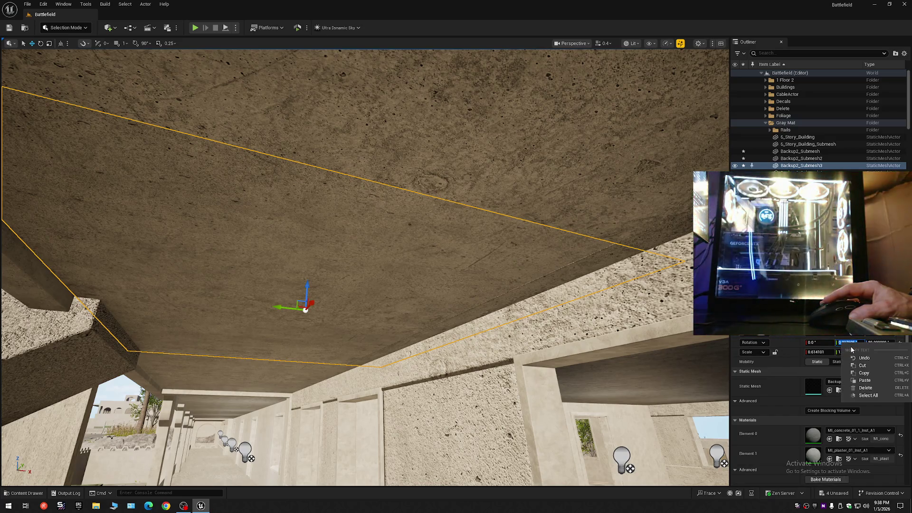
click(871, 374)
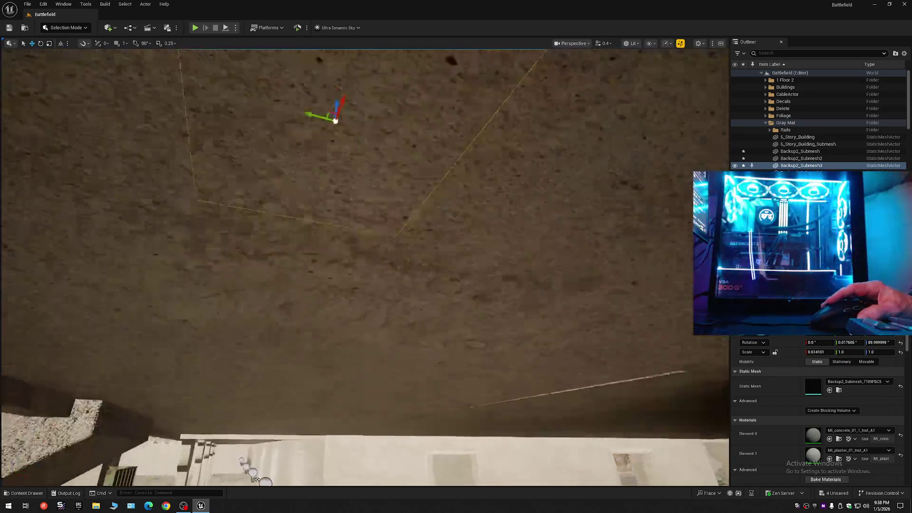
key(f)
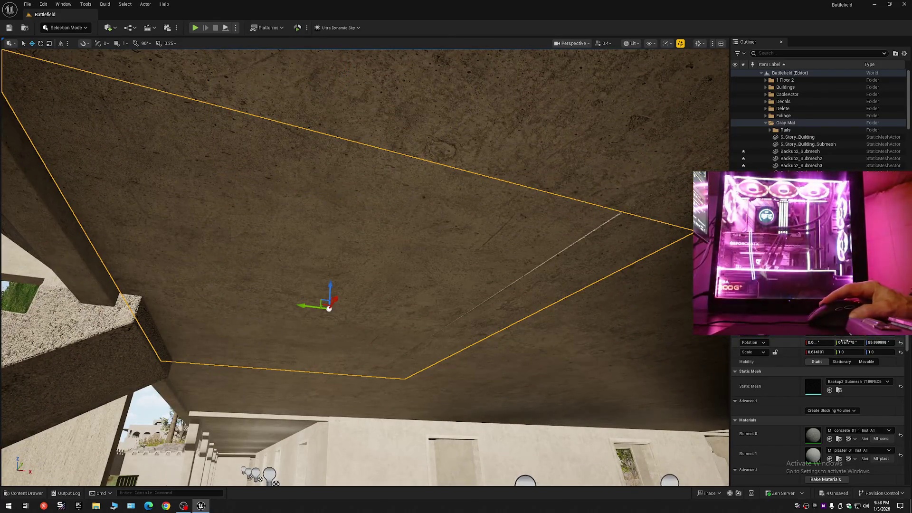
right_click(849, 343)
click(865, 382)
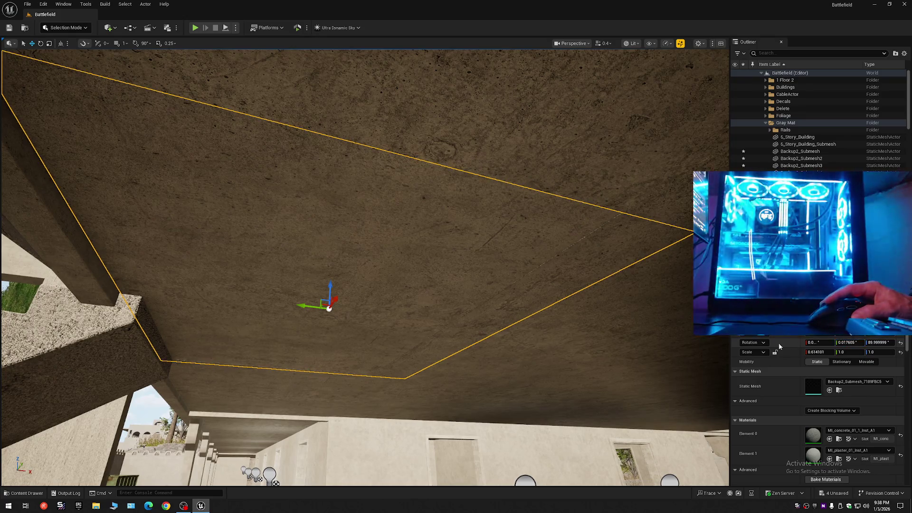
Step: Inspect the ceiling beams and edge from below, ending with the large Backup2 mesh selected
mouse_move(601, 340)
mouse_down()
mouse_move(572, 330)
mouse_move(592, 334)
mouse_up()
drag(467, 262, 466, 262)
click(564, 309)
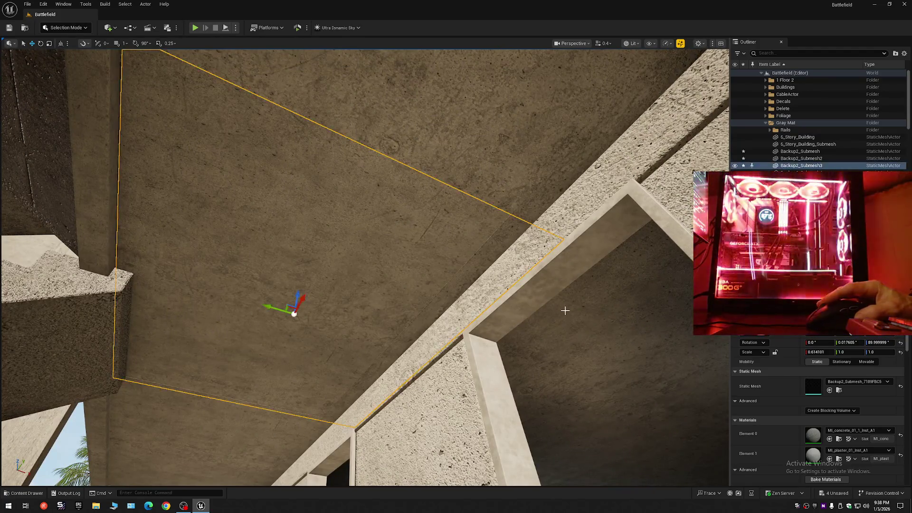
drag(564, 310, 564, 316)
drag(438, 276, 438, 275)
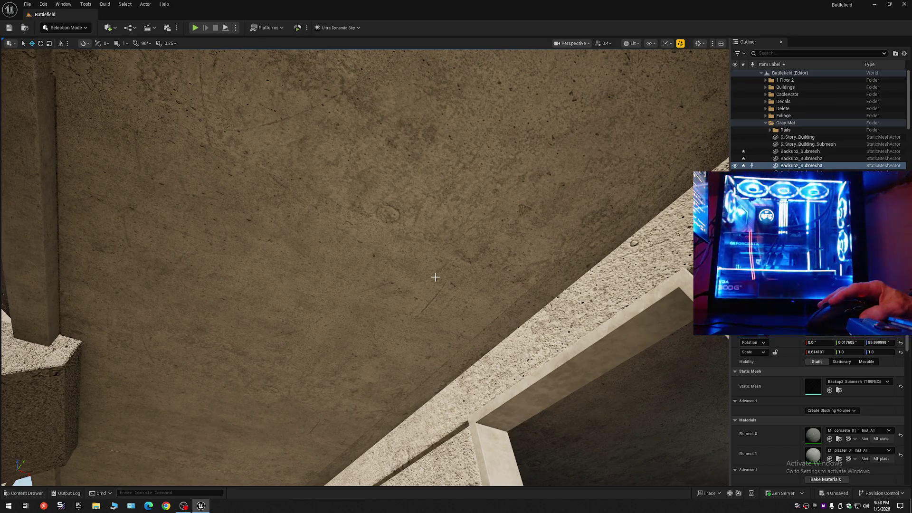
click(436, 277)
drag(467, 288, 467, 288)
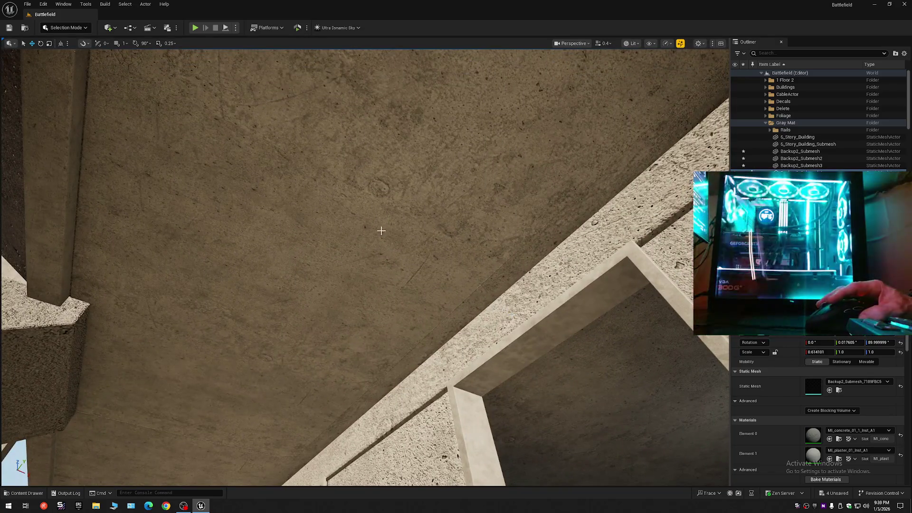
drag(381, 237, 407, 280)
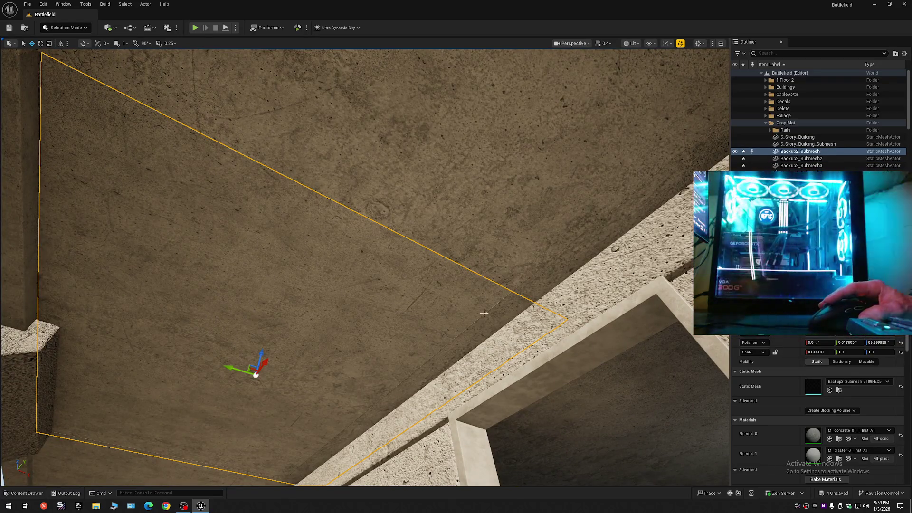
drag(484, 314, 405, 236)
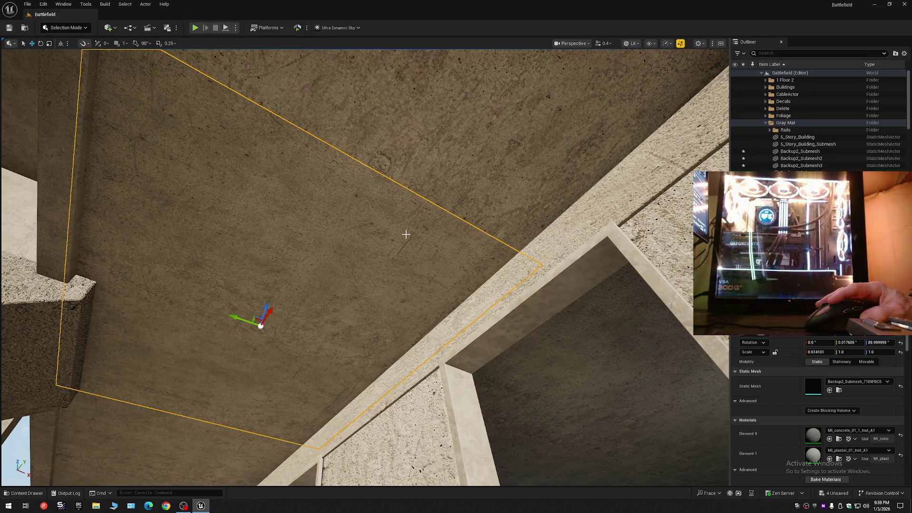
drag(459, 279, 462, 272)
click(504, 289)
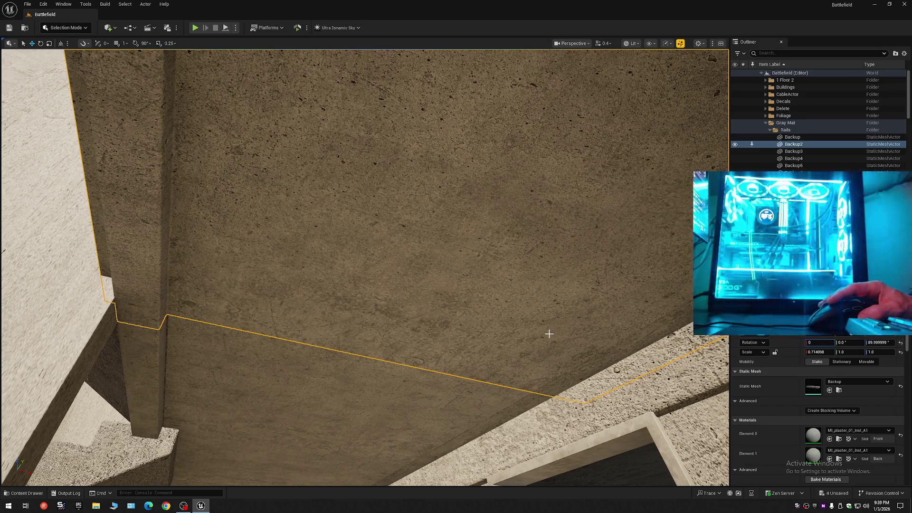
Step: Zero Backup2_Submesh's Rotation X so it reads 0.0°, 0.017605°, 89.999999°
drag(550, 334, 549, 334)
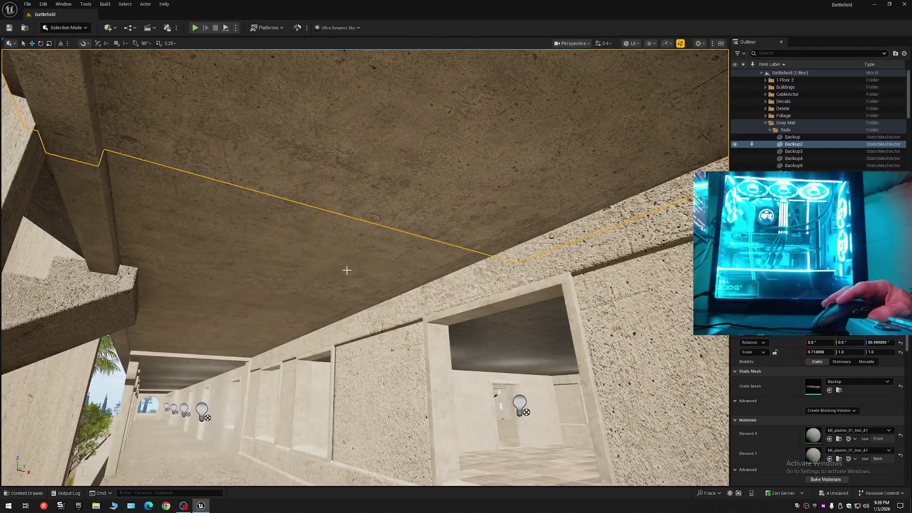
click(348, 277)
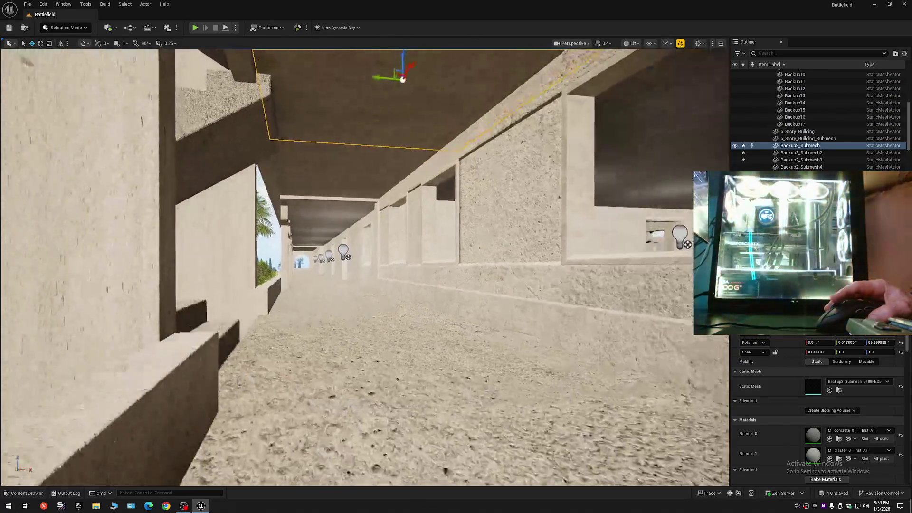
scroll(365, 266, up, 1)
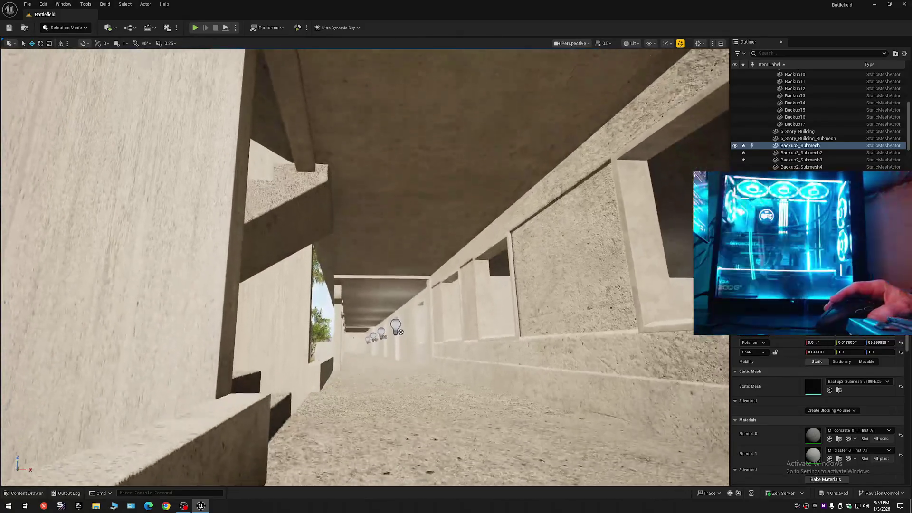
scroll(365, 266, down, 1)
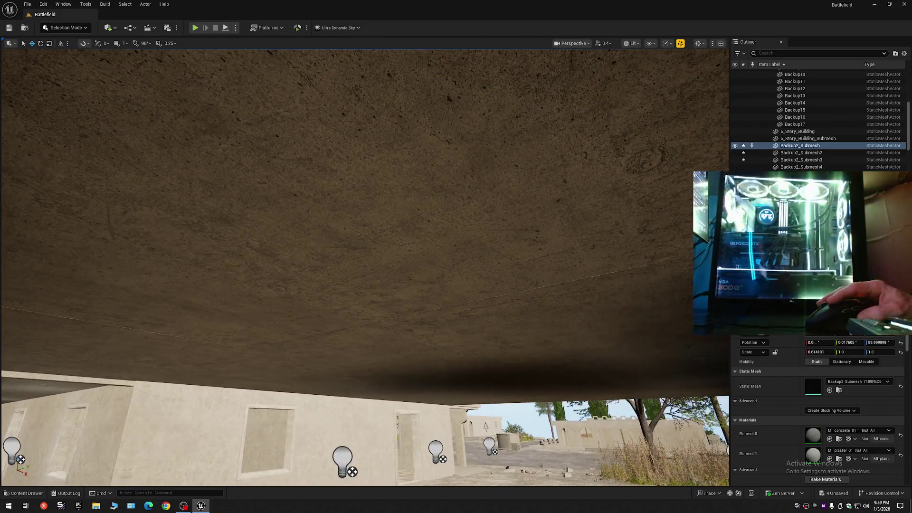
click(393, 255)
click(812, 343)
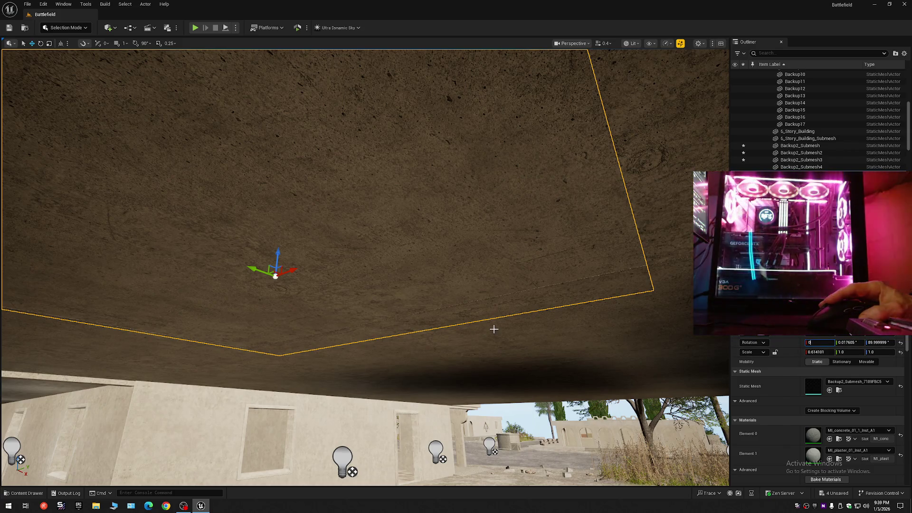
key(Return)
scroll(513, 327, down, 1)
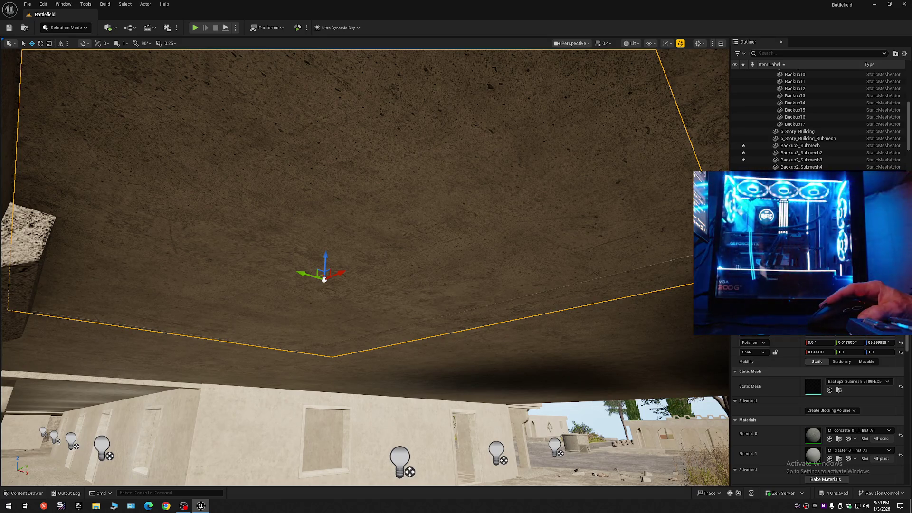
scroll(462, 157, up, 5)
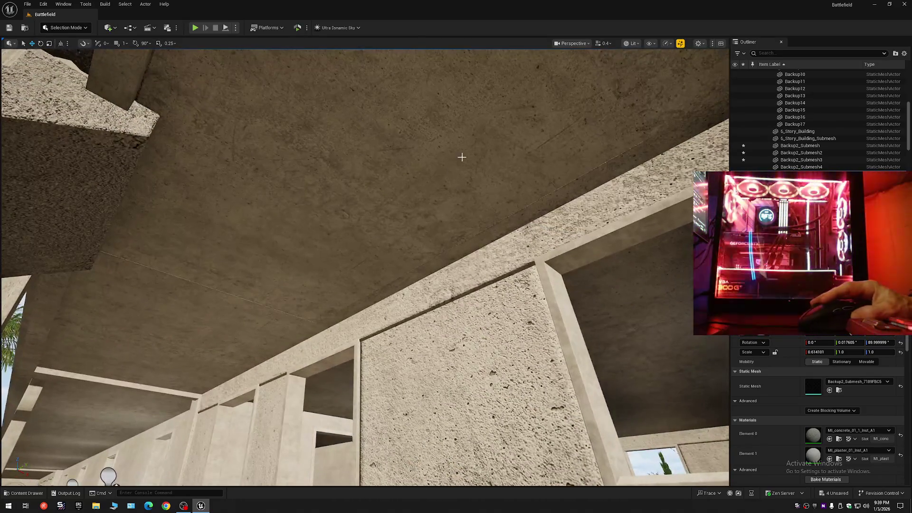
Step: Set Rotation X to 0 on Backup2_Submesh3, Backup2_Submesh4 and Backup2_Submesh2
click(462, 157)
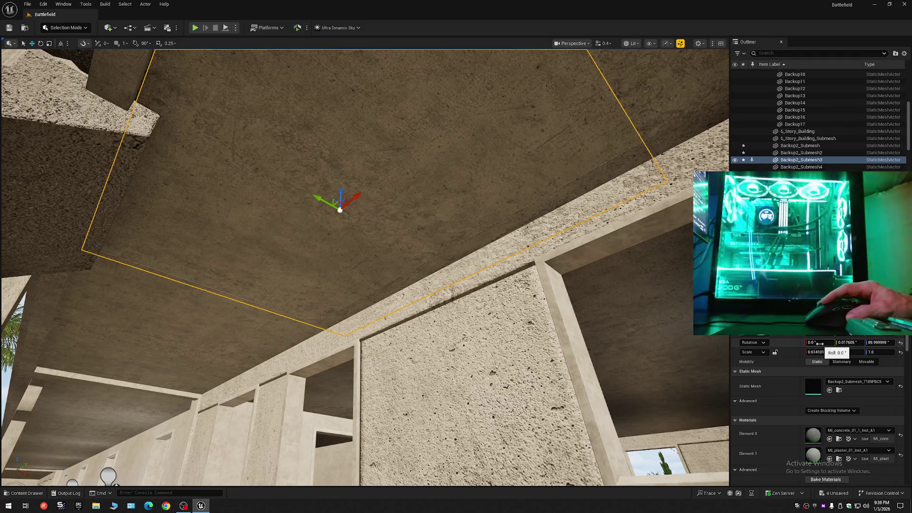
key(Return)
scroll(364, 268, up, 2)
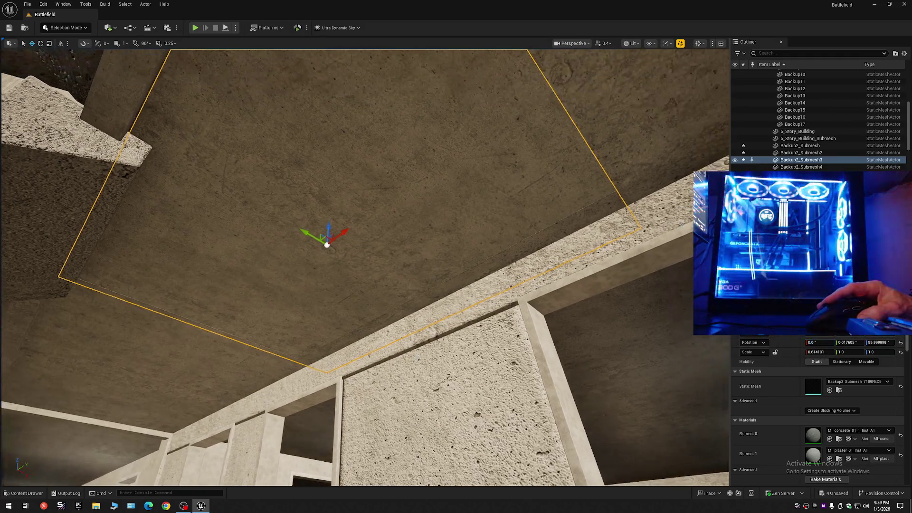
mouse_move(434, 221)
mouse_down()
mouse_move(423, 238)
mouse_move(434, 221)
mouse_up()
click(434, 221)
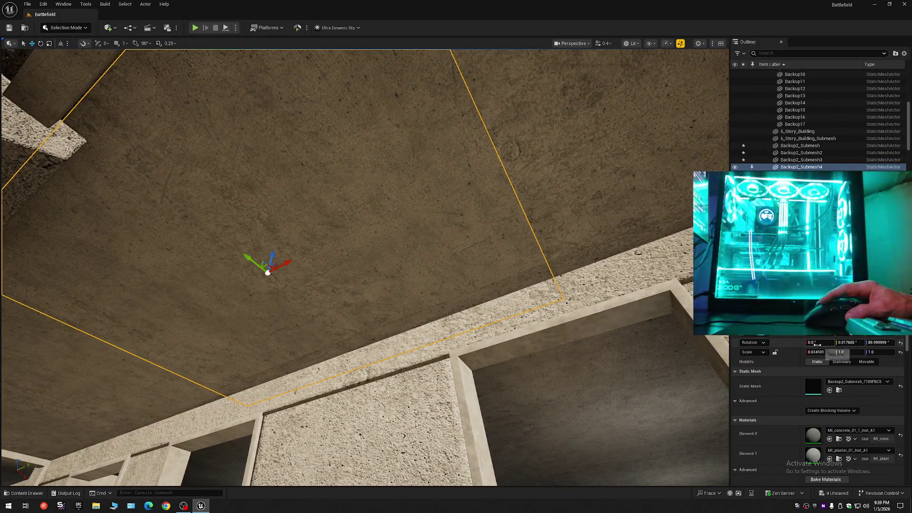
text(0)
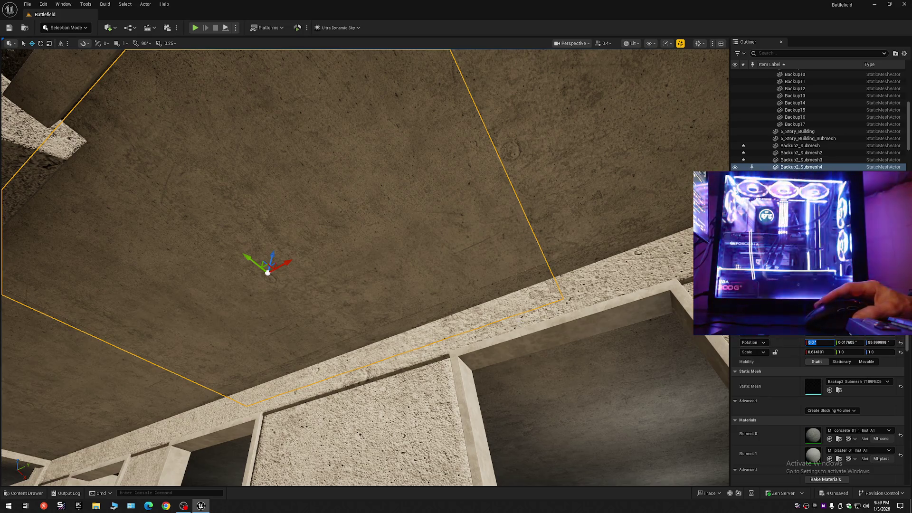
drag(424, 272, 424, 272)
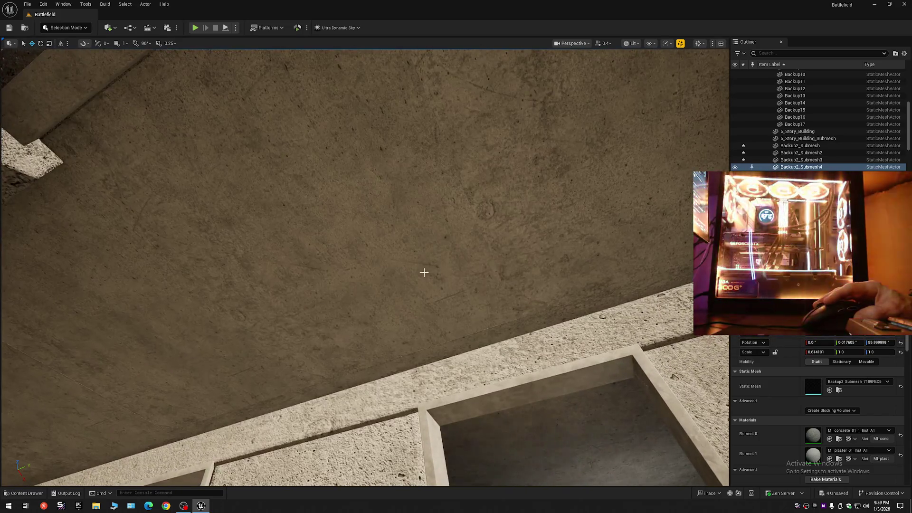
click(425, 272)
click(821, 342)
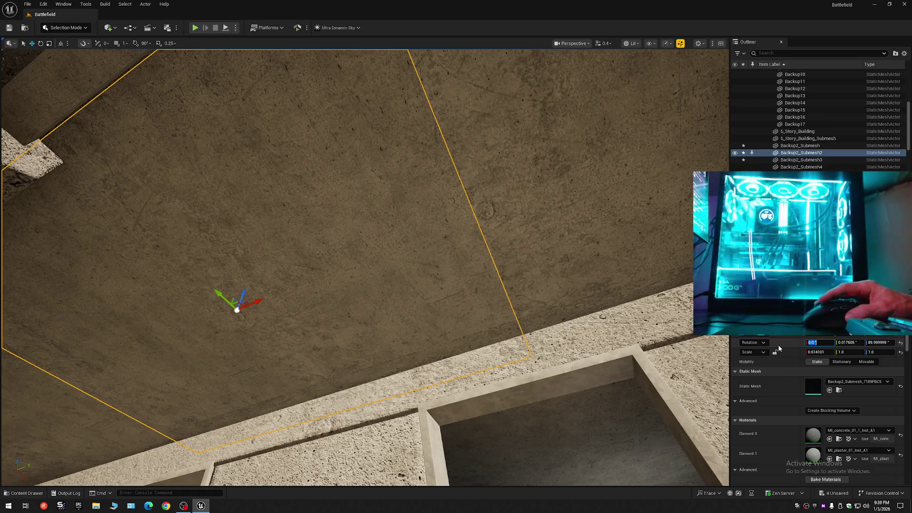
key(Return)
Step: Fly toward the archway and beams, reselecting Backup2_Submesh to check it lies flat
drag(424, 272, 424, 272)
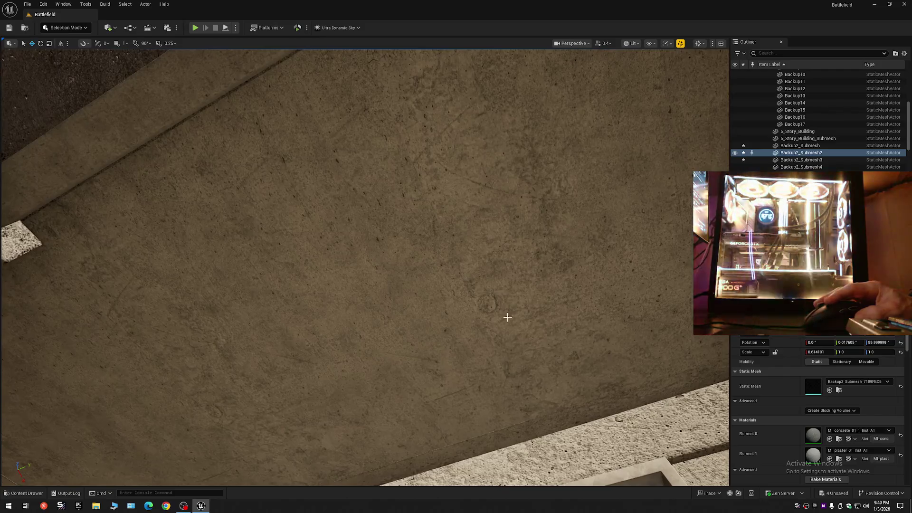
click(509, 315)
drag(511, 326, 510, 326)
click(371, 231)
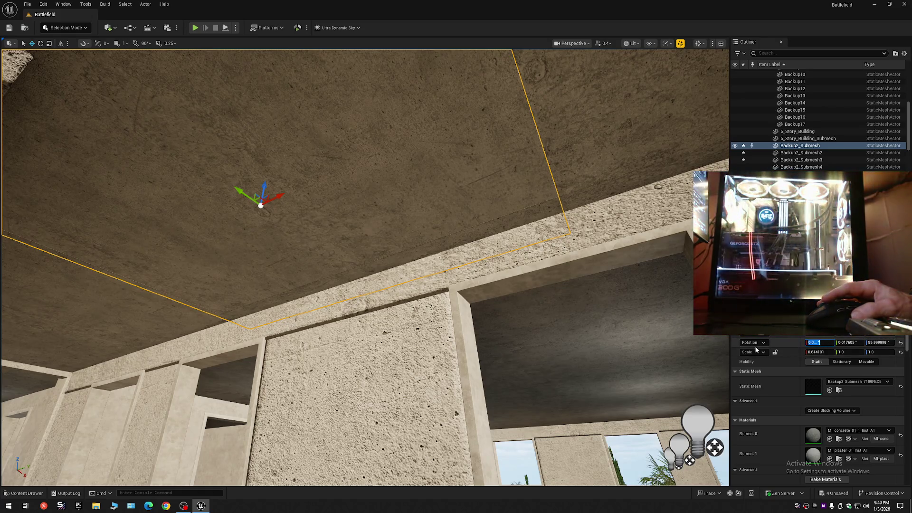
scroll(703, 345, up, 5)
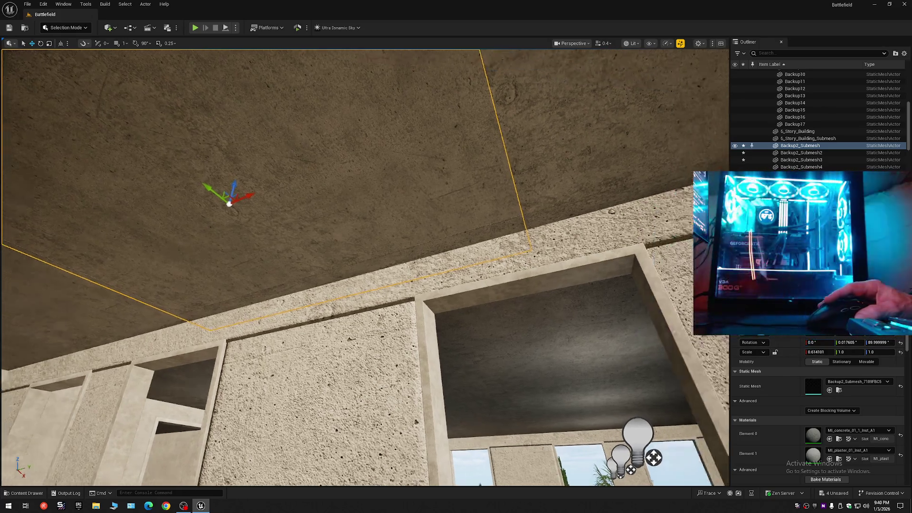
Step: Look down the corridor and re-frame the building around the selected ceiling slab
click(633, 174)
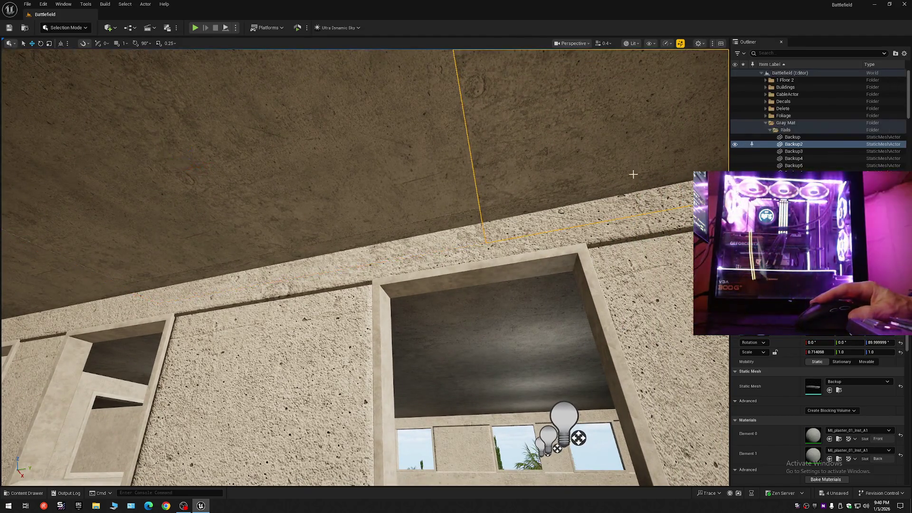
drag(634, 175, 546, 209)
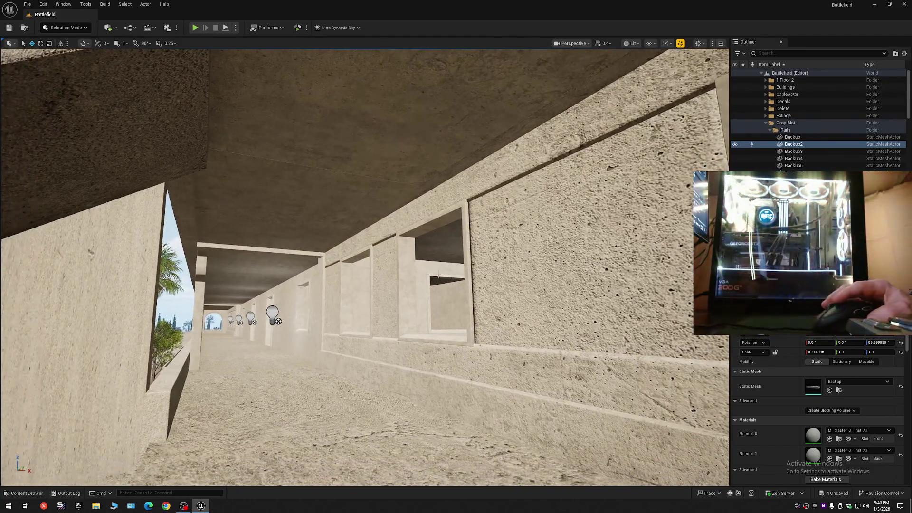
click(412, 259)
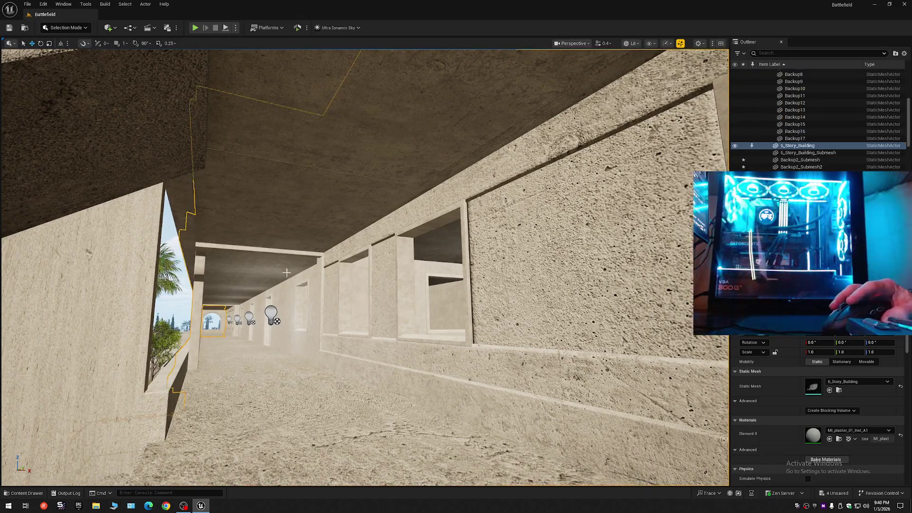
drag(412, 259, 385, 246)
drag(341, 152, 342, 151)
click(341, 152)
drag(594, 479, 594, 478)
scroll(594, 478, up, 2)
mouse_move(425, 232)
mouse_down()
mouse_move(403, 265)
mouse_move(416, 409)
mouse_up()
ctrl+click(409, 220)
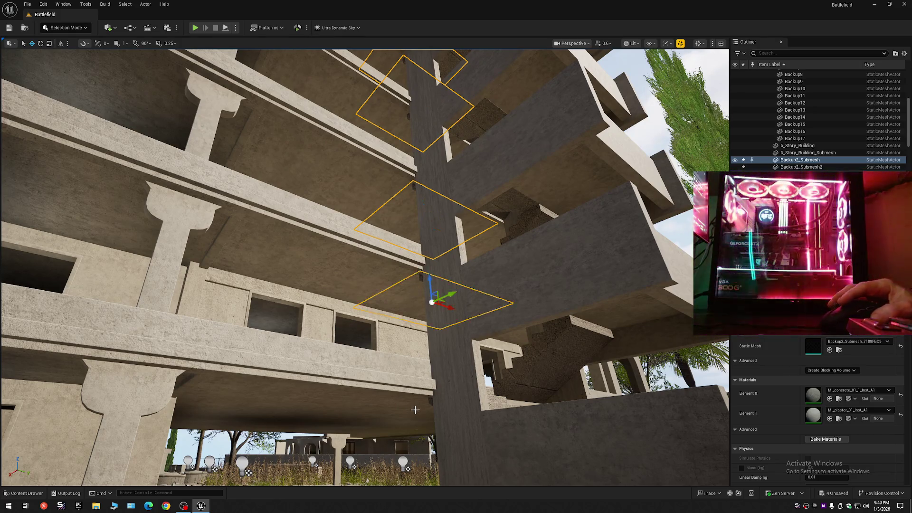
Step: Duplicate the ceiling slab one floor lower, change the lighting preview, and check the corridor
drag(431, 301, 440, 401)
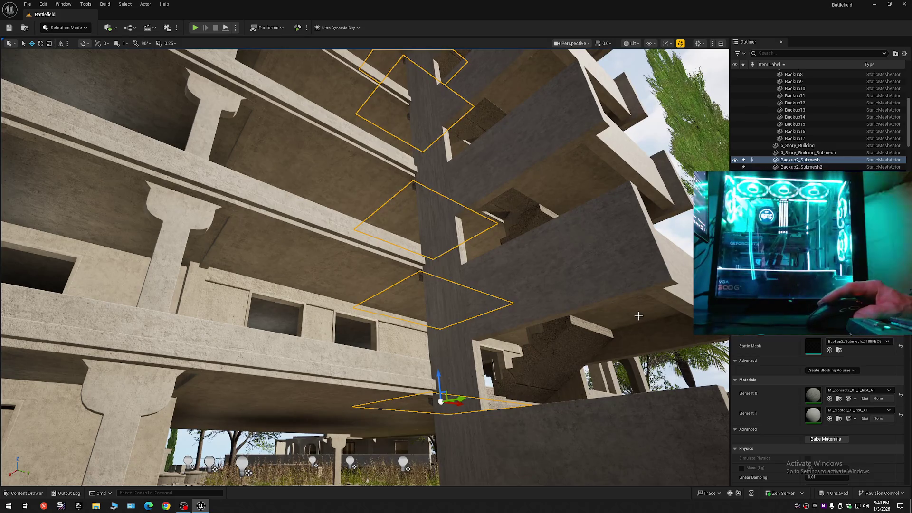
scroll(625, 320, up, 3)
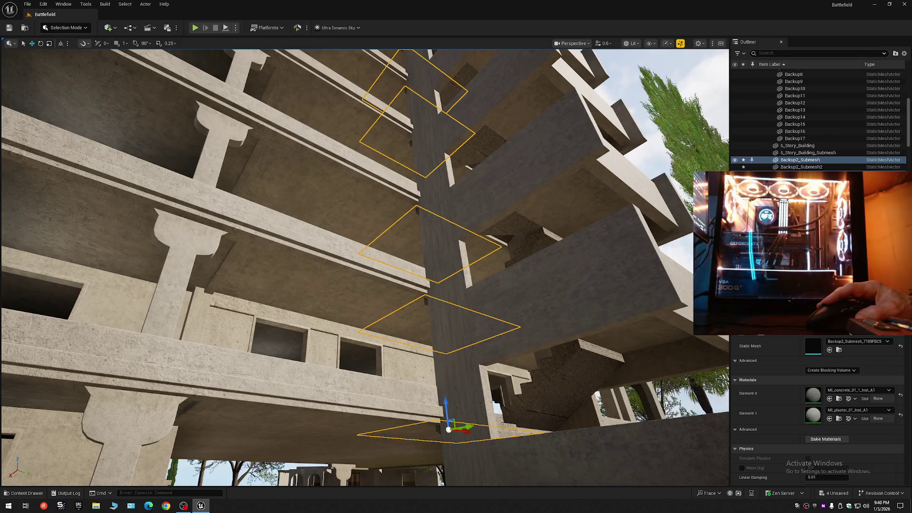
scroll(365, 267, up, 5)
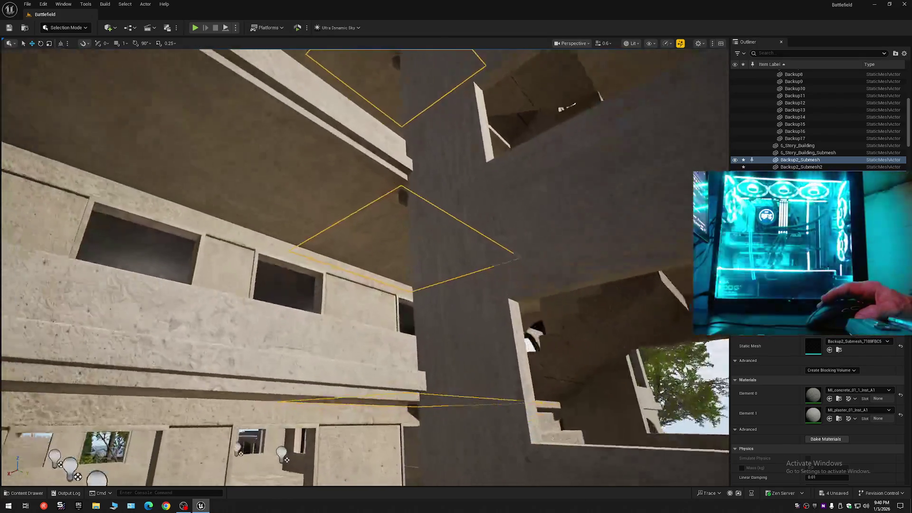
scroll(364, 268, up, 10)
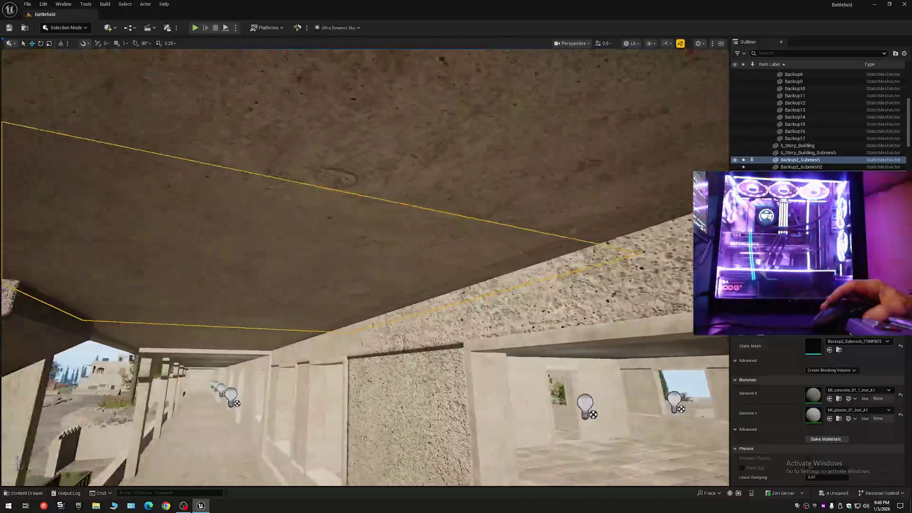
scroll(365, 268, down, 1)
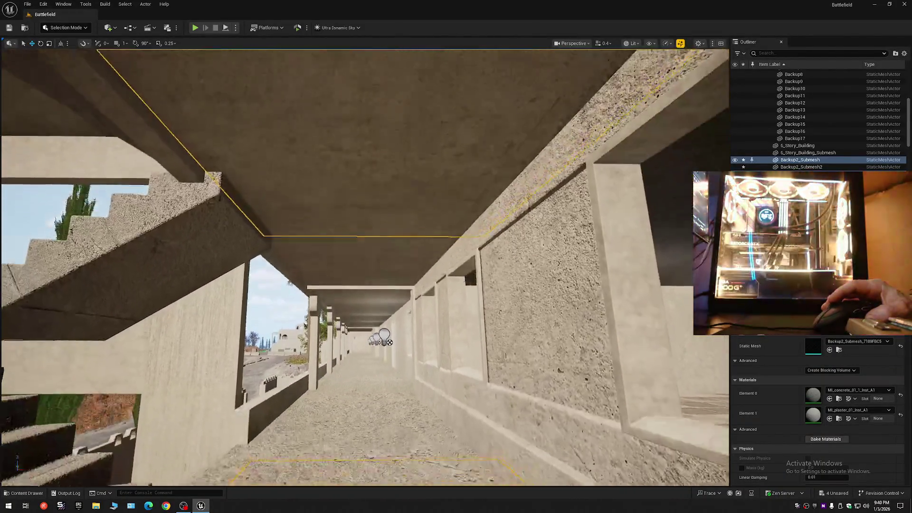
scroll(365, 268, up, 3)
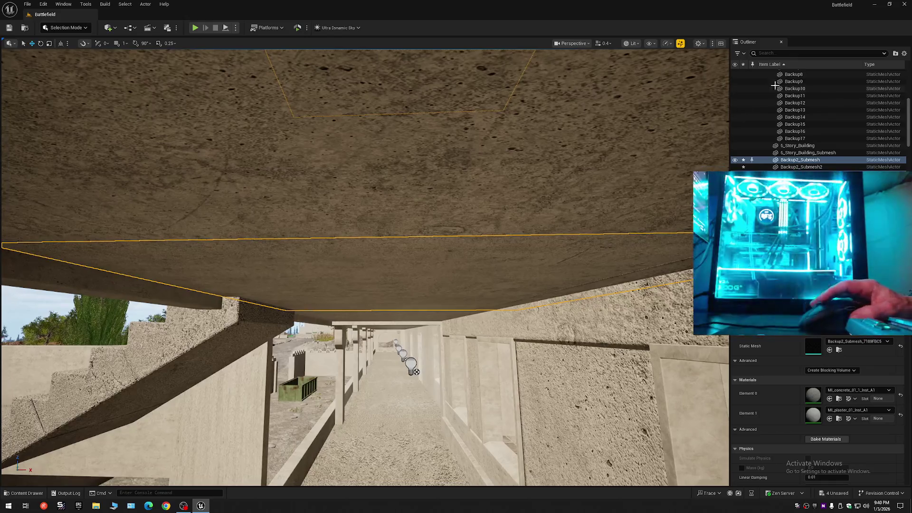
click(681, 44)
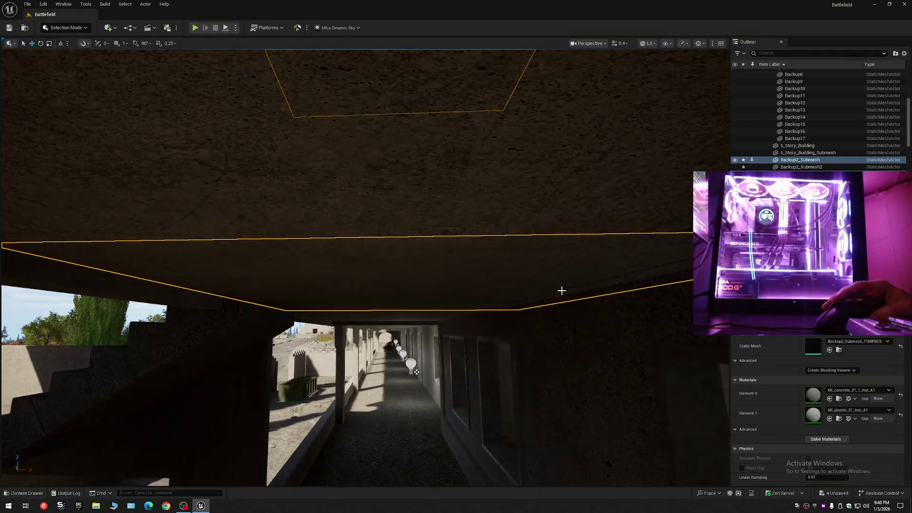
drag(574, 298, 565, 318)
scroll(365, 268, up, 1)
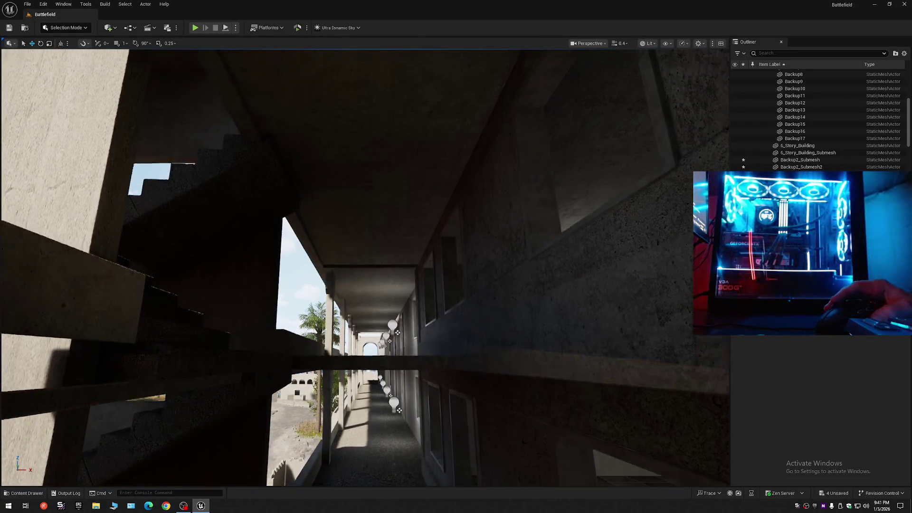
Step: Collapse the Outliner, expand Battlefield (Editor) to its folders, then select a slab under the floor
scroll(364, 267, up, 3)
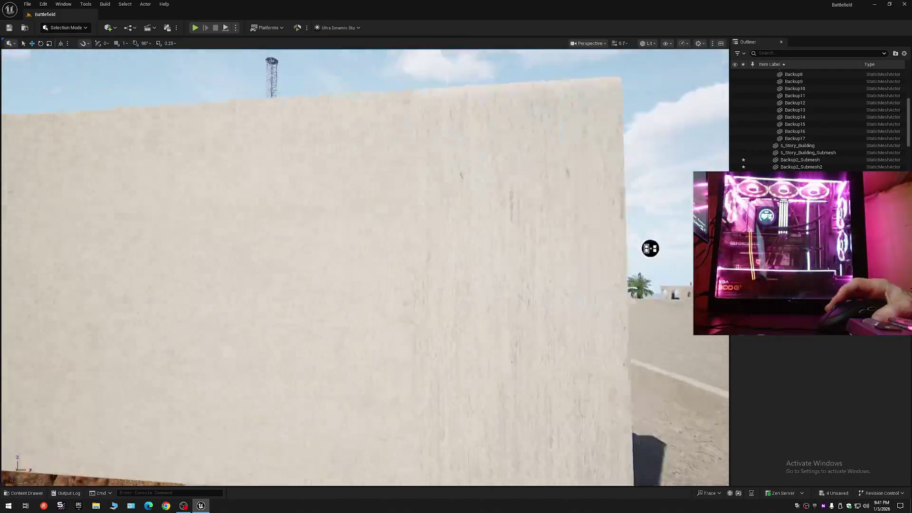
scroll(650, 248, up, 3)
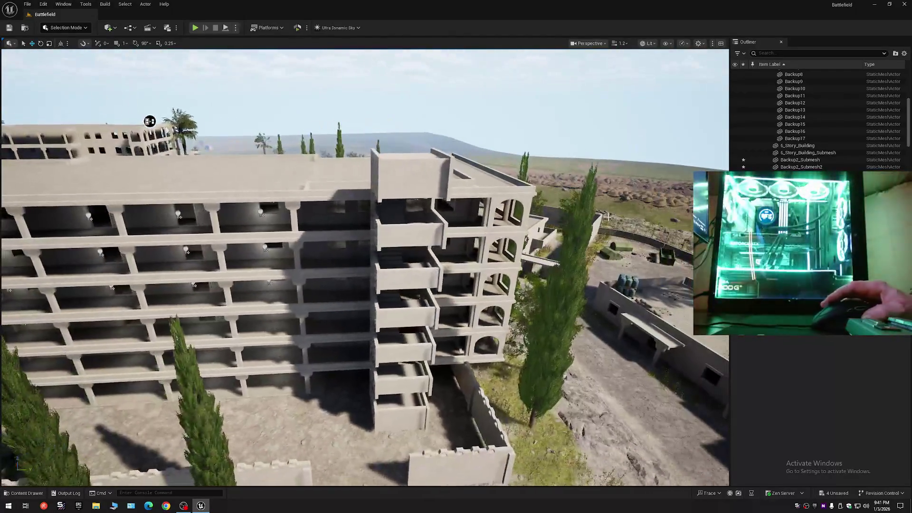
click(905, 53)
click(849, 93)
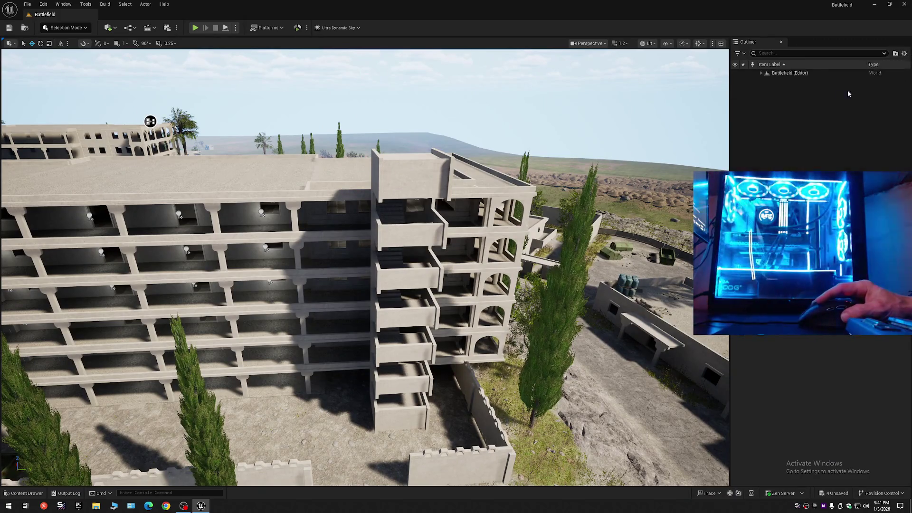
click(761, 73)
scroll(365, 268, up, 2)
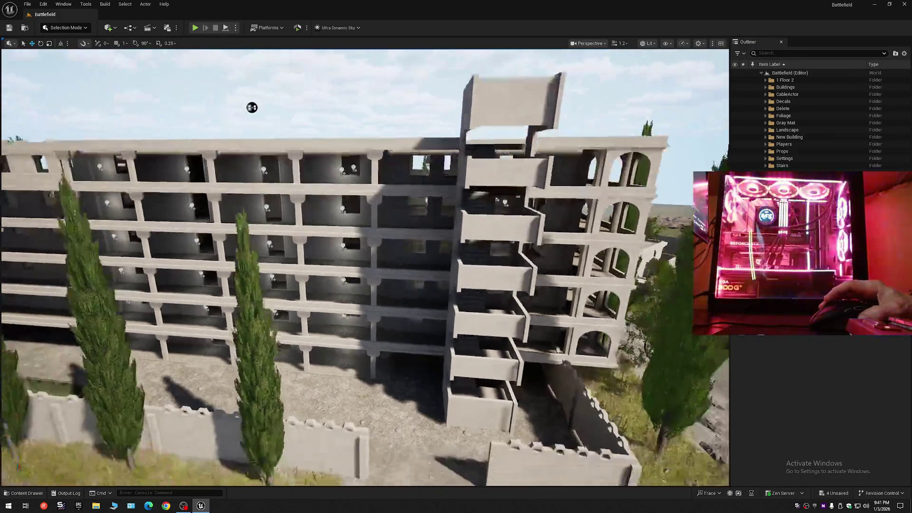
scroll(365, 268, down, 1)
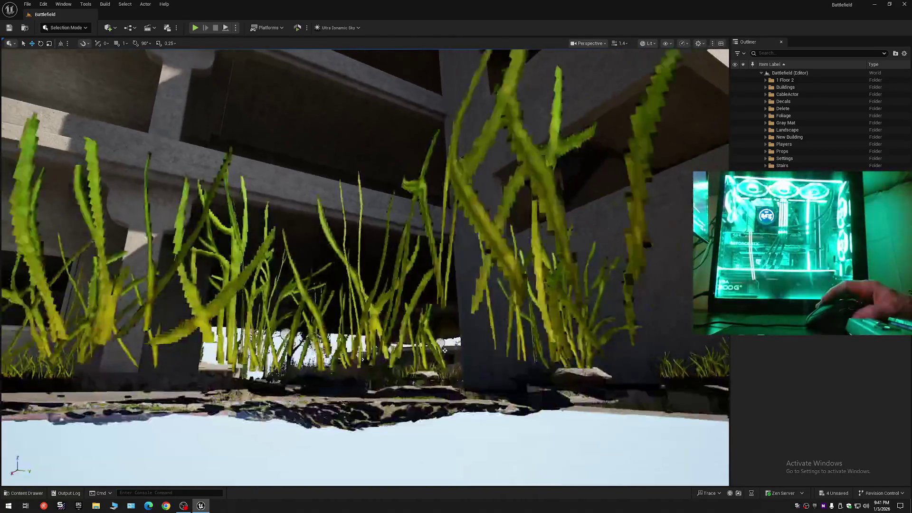
scroll(475, 225, down, 2)
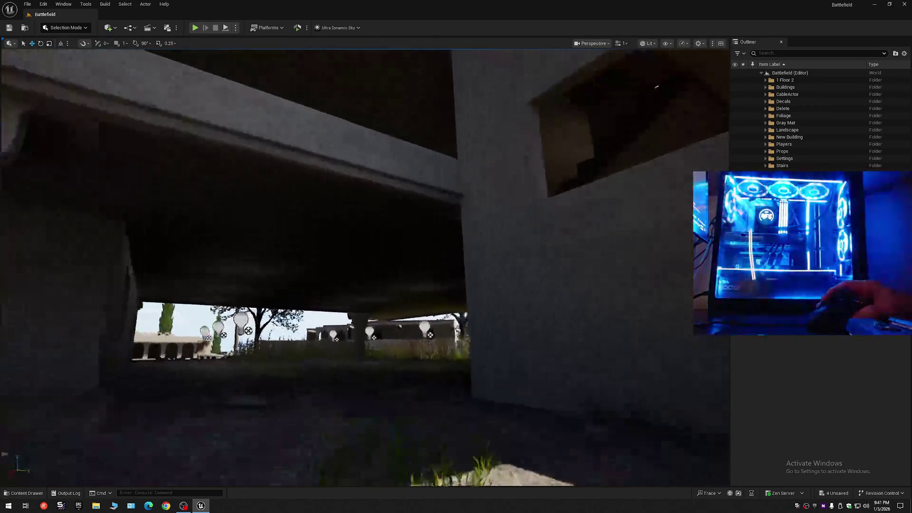
click(442, 251)
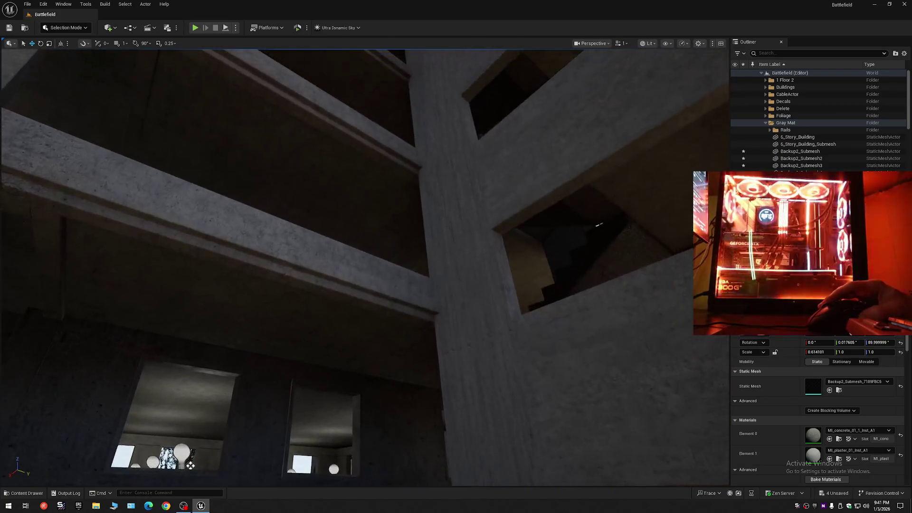
click(424, 337)
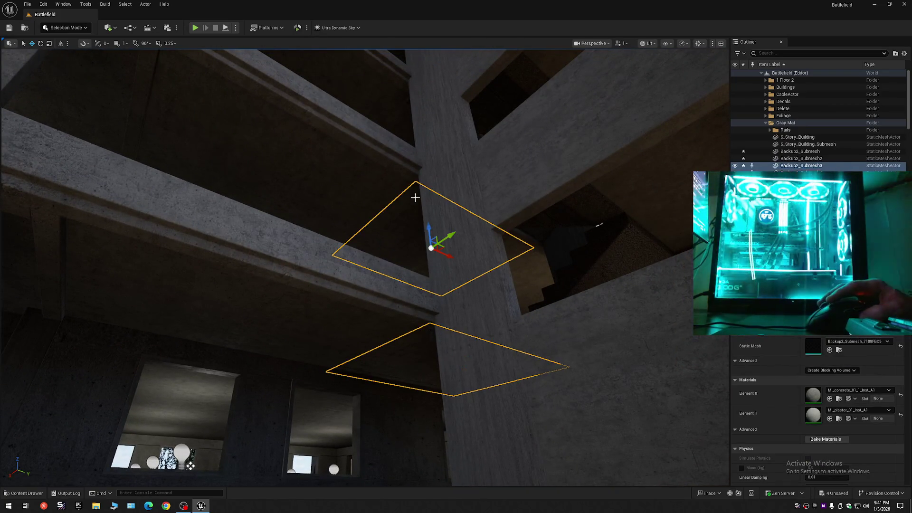
ctrl+click(404, 123)
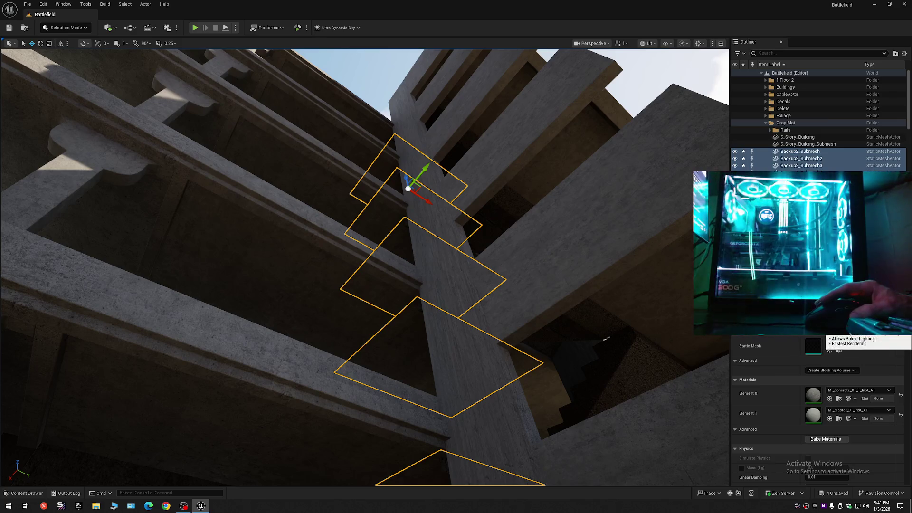
drag(457, 376, 420, 338)
scroll(450, 371, down, 1)
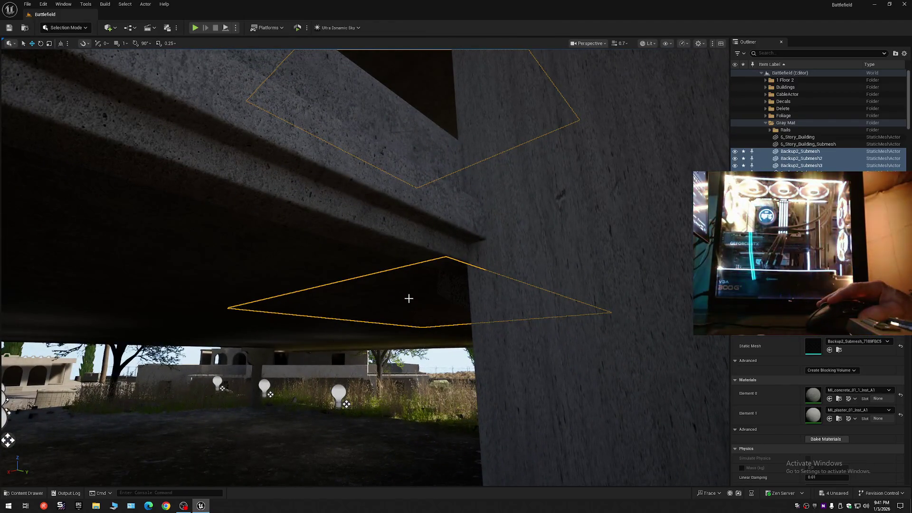
click(409, 299)
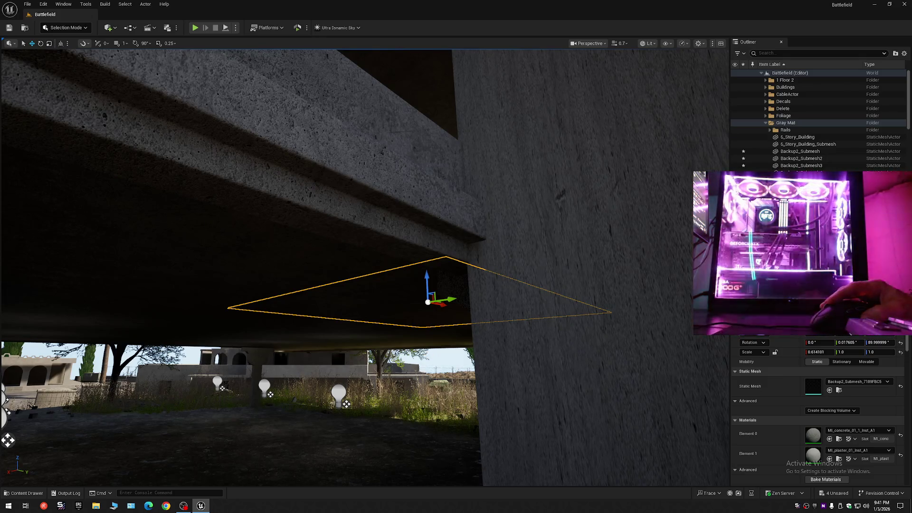
mouse_move(423, 344)
mouse_down()
mouse_move(422, 324)
mouse_move(425, 333)
mouse_up()
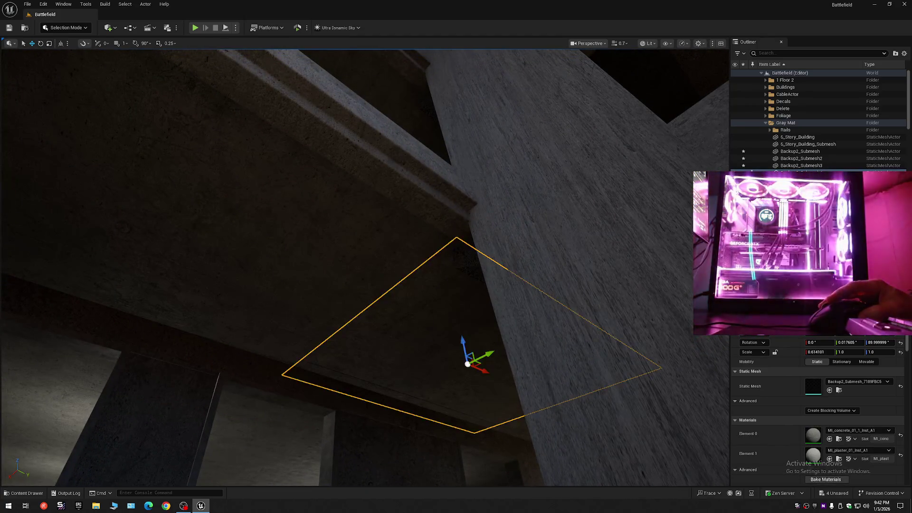
drag(436, 376, 440, 402)
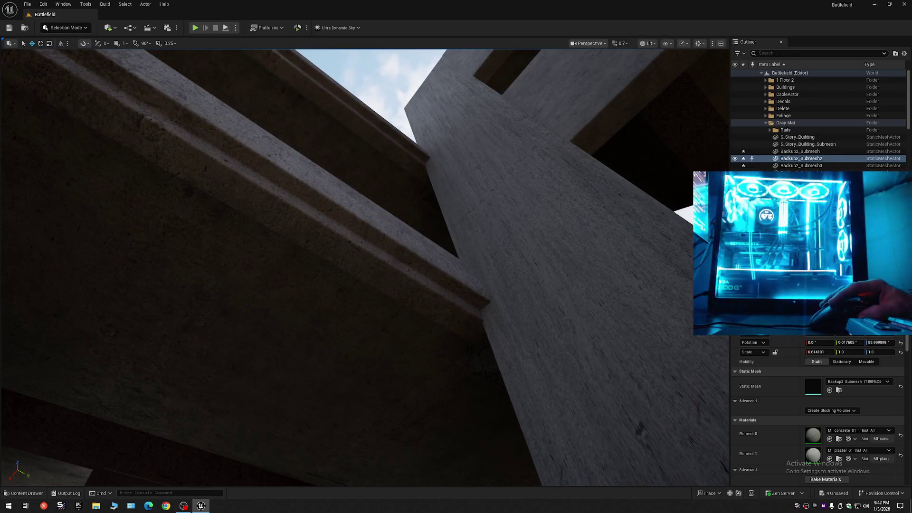
click(432, 231)
drag(449, 345, 450, 345)
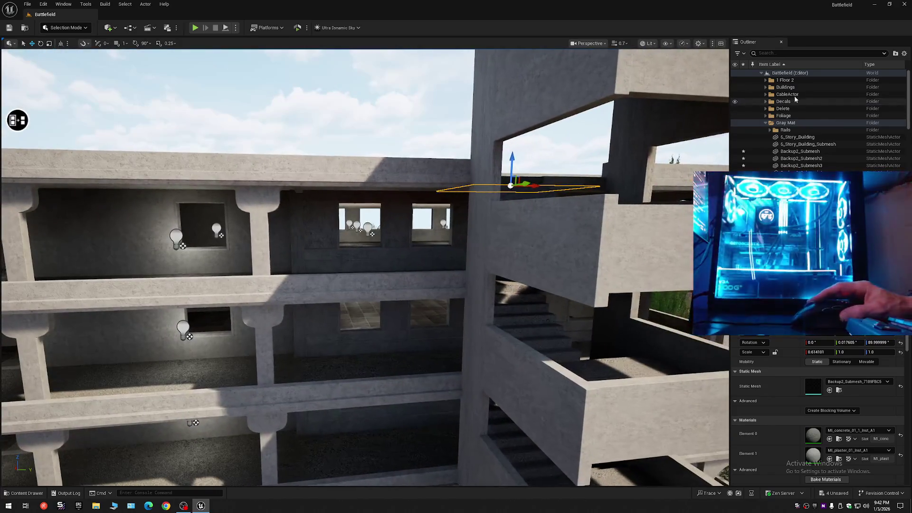
click(904, 54)
Step: Collapse the Outliner hierarchy, fly through the colonnade to the arched corridor, and Save All
click(858, 90)
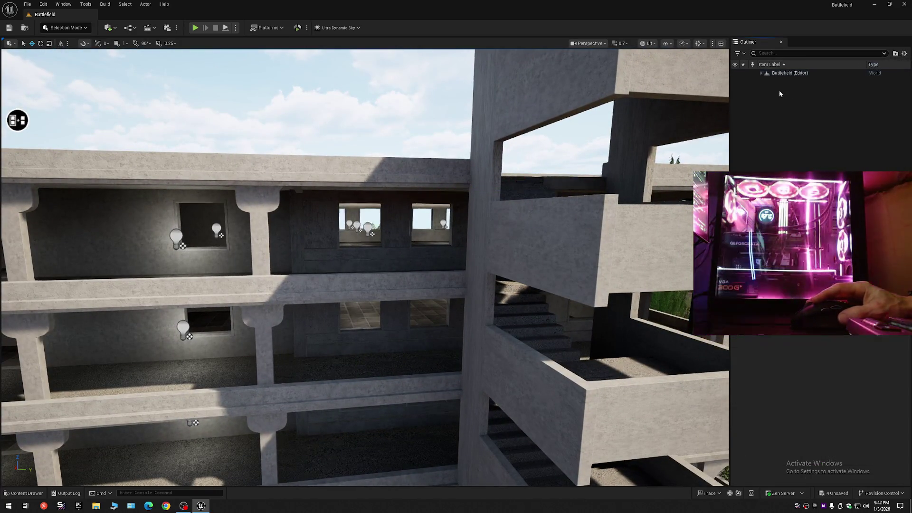
key(w)
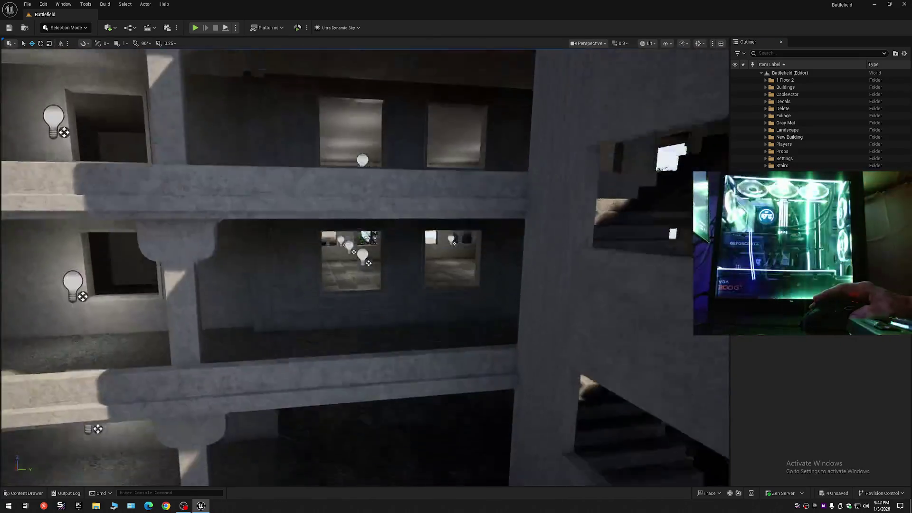
scroll(365, 267, down, 2)
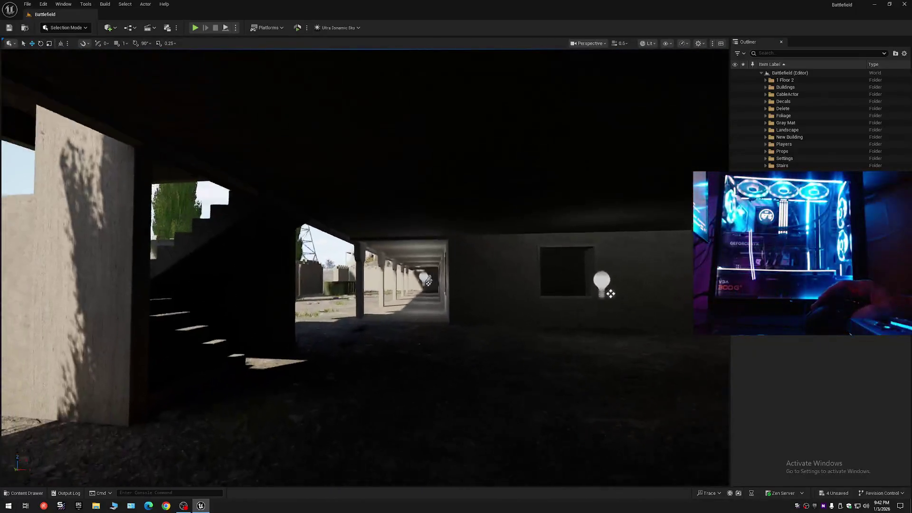
scroll(365, 267, down, 2)
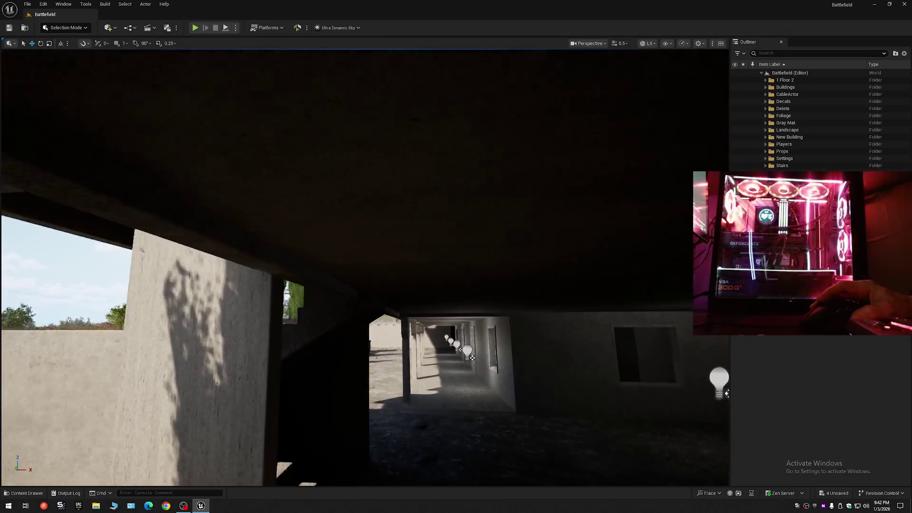
key(w)
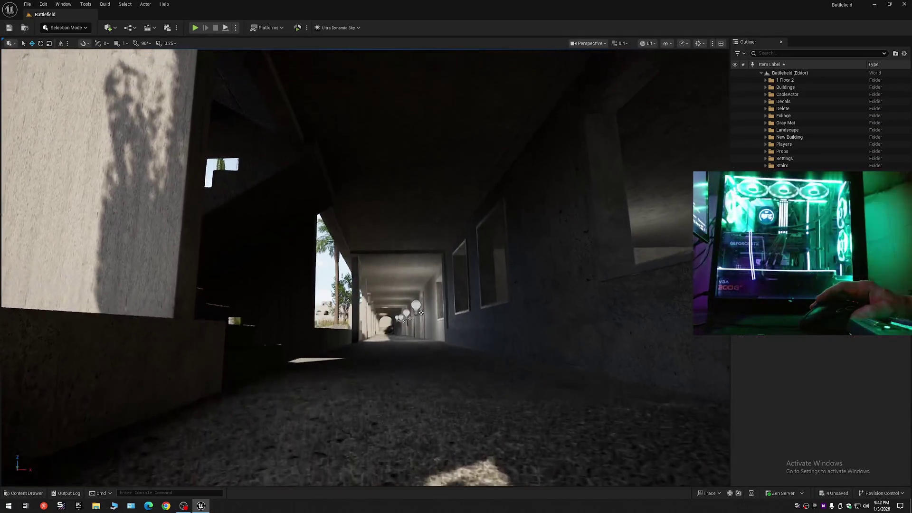
key(w)
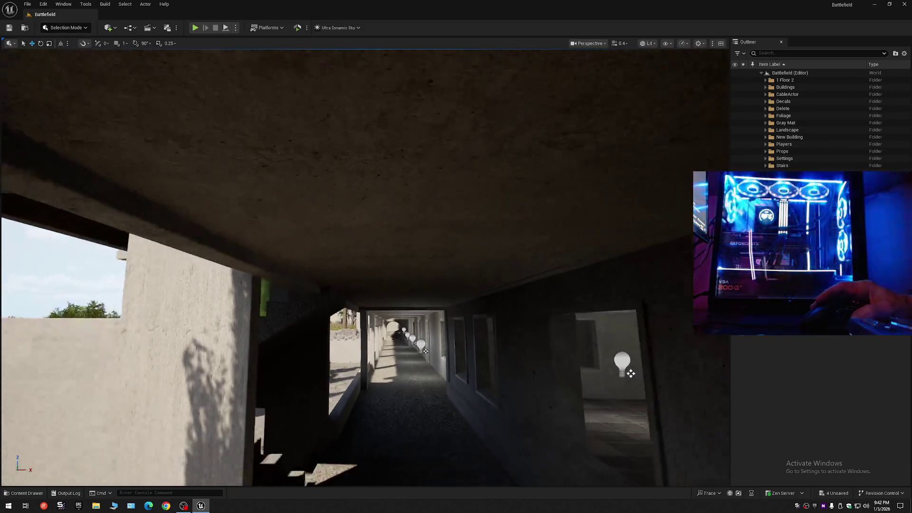
key(w)
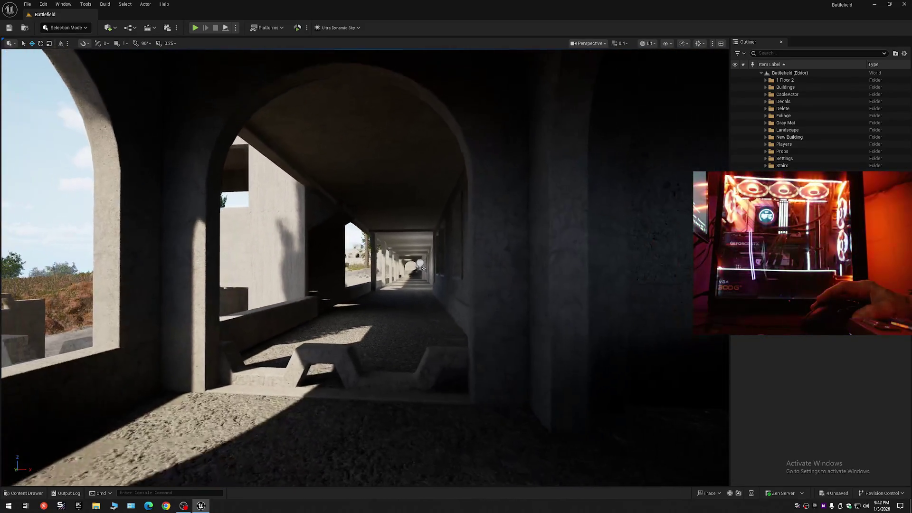
key(w)
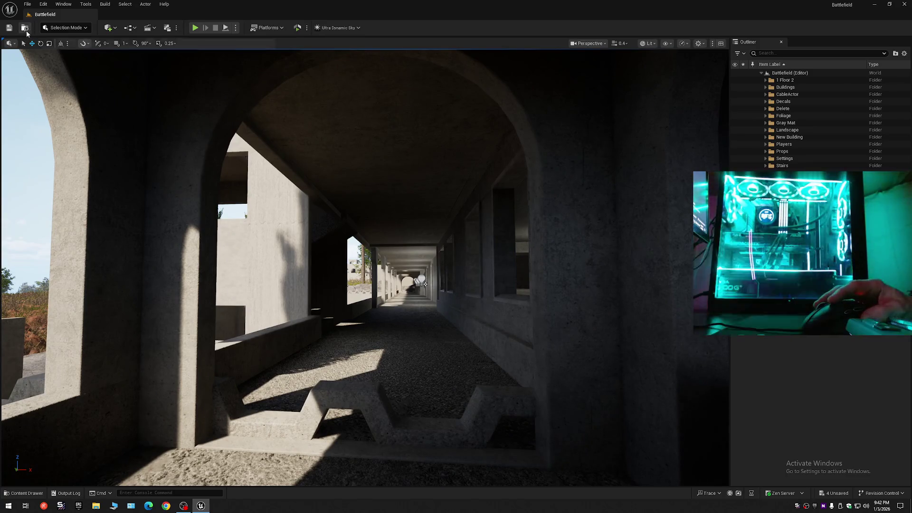
click(9, 30)
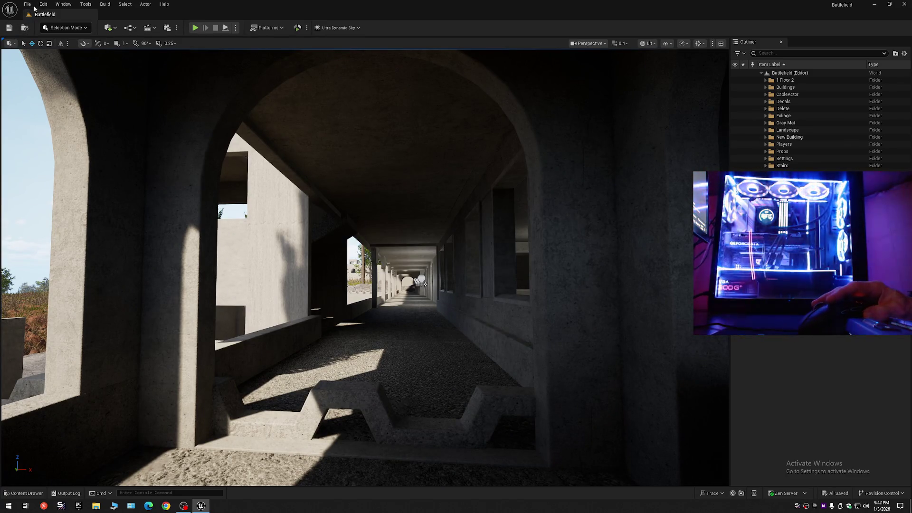
Step: Save the current level as Battlefield in Maps, replacing the existing level
click(35, 8)
click(48, 90)
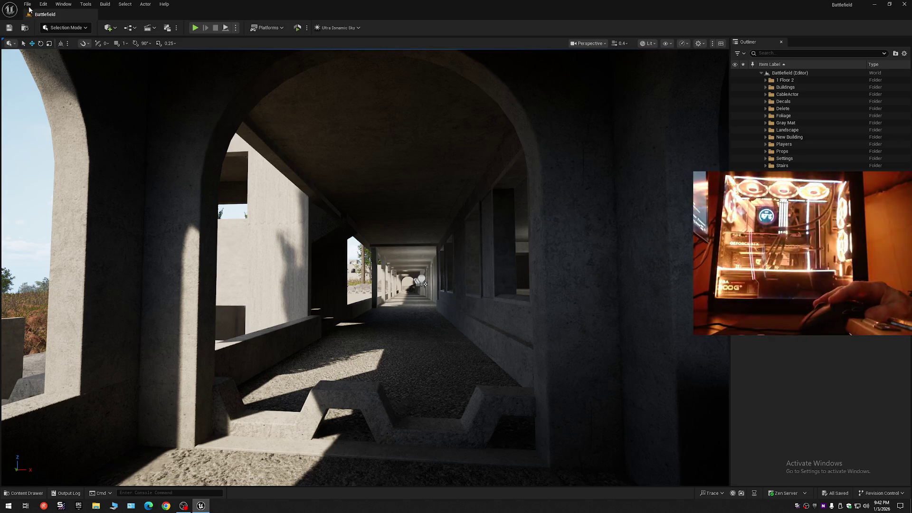
click(28, 5)
click(56, 109)
click(29, 4)
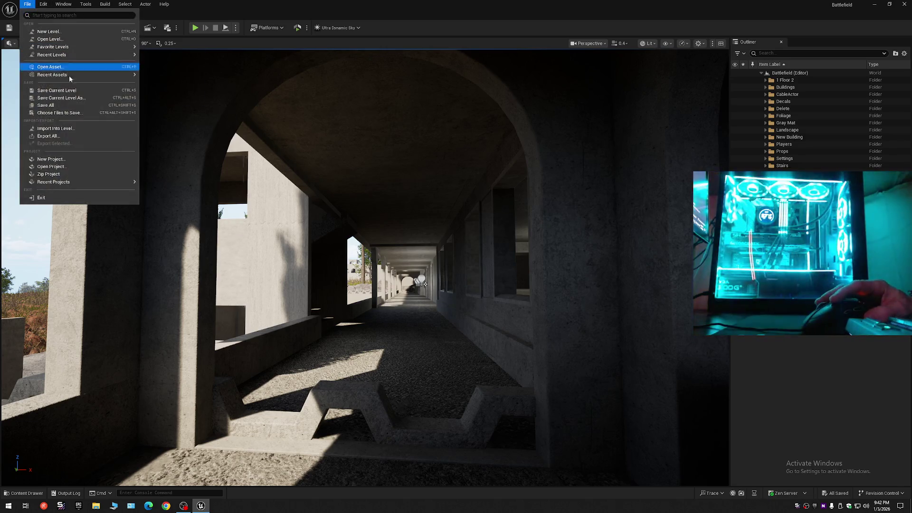
click(66, 98)
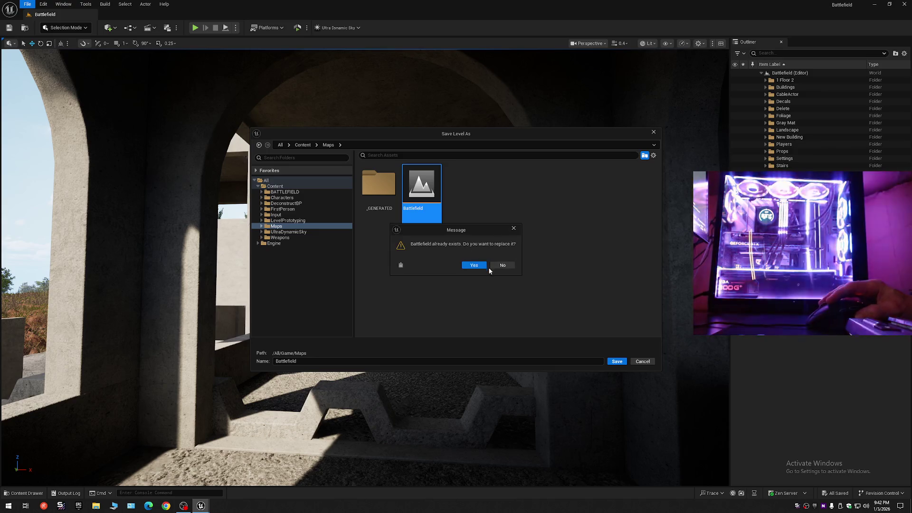
click(473, 264)
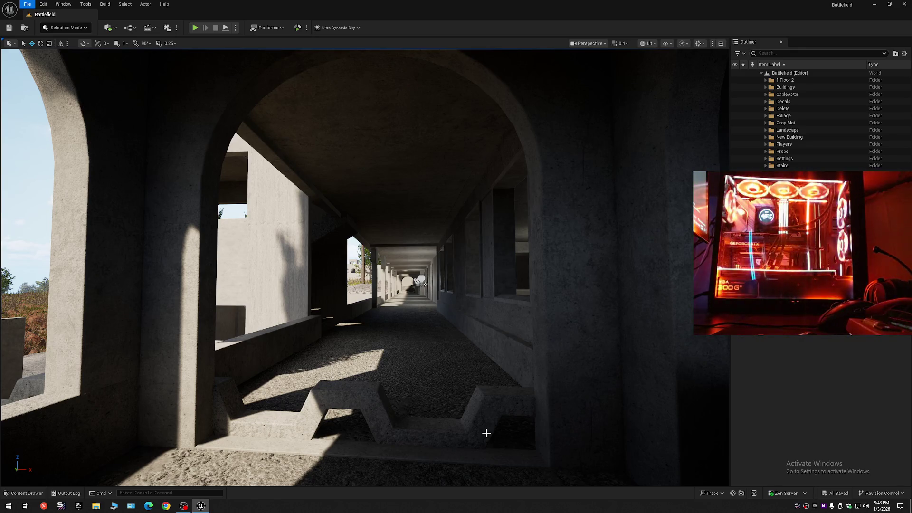
key(Escape)
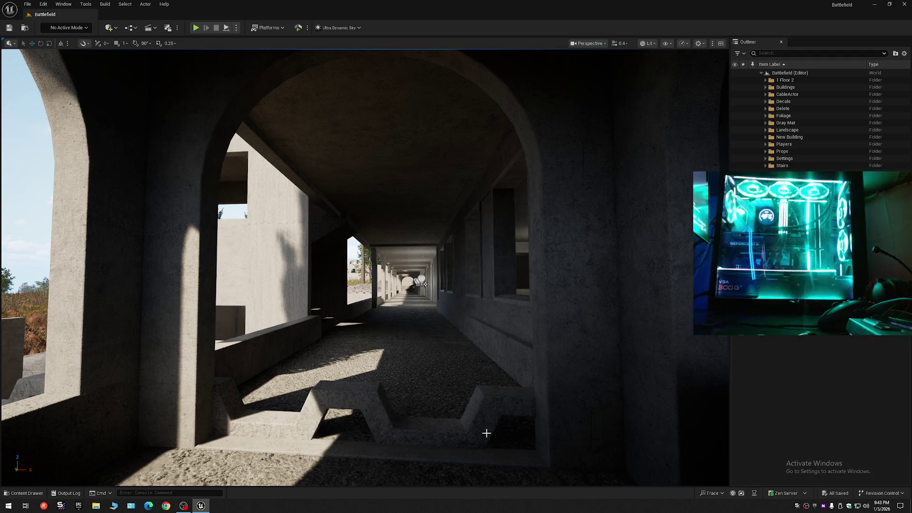
key(shift+1)
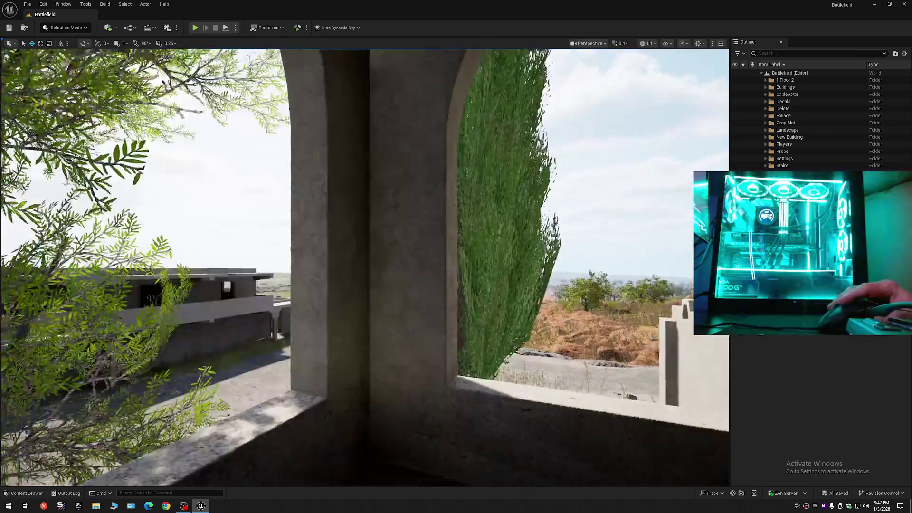
mouse_move(453, 338)
mouse_down()
mouse_move(333, 338)
mouse_move(453, 338)
mouse_up()
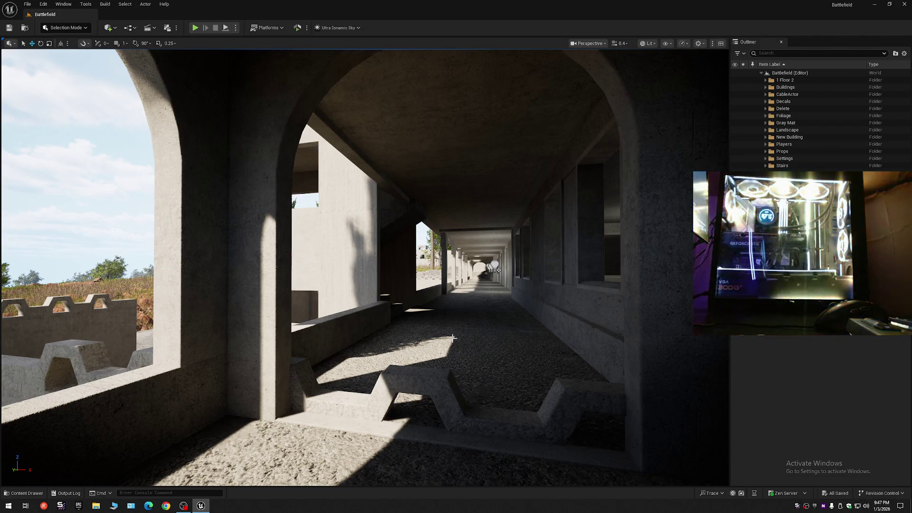
mouse_move(454, 338)
mouse_down()
mouse_move(394, 318)
mouse_move(450, 321)
mouse_move(429, 313)
mouse_up()
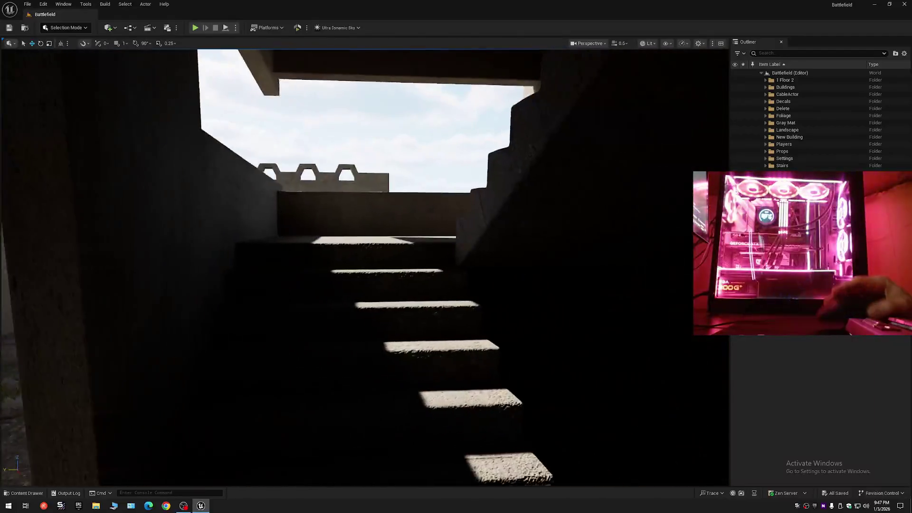
mouse_move(429, 314)
mouse_down()
mouse_move(432, 294)
mouse_move(433, 313)
mouse_move(455, 325)
mouse_up()
scroll(450, 323, up, 1)
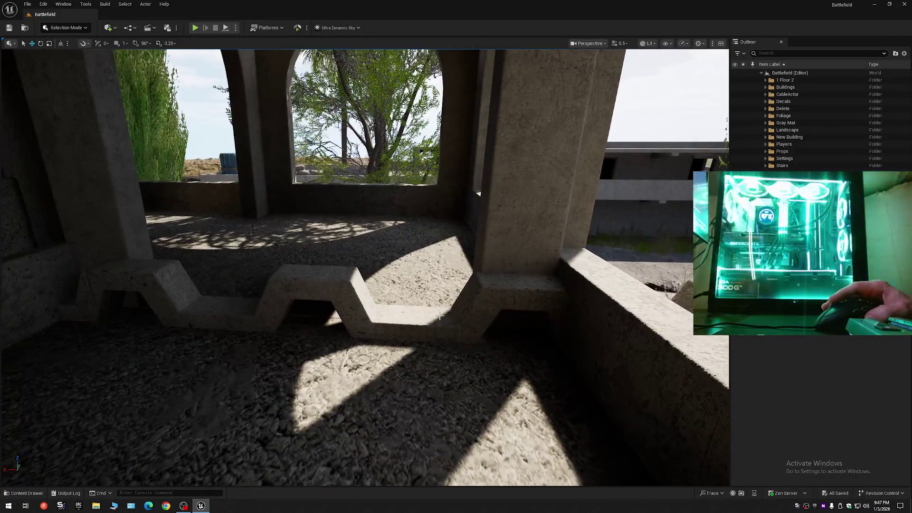
click(96, 505)
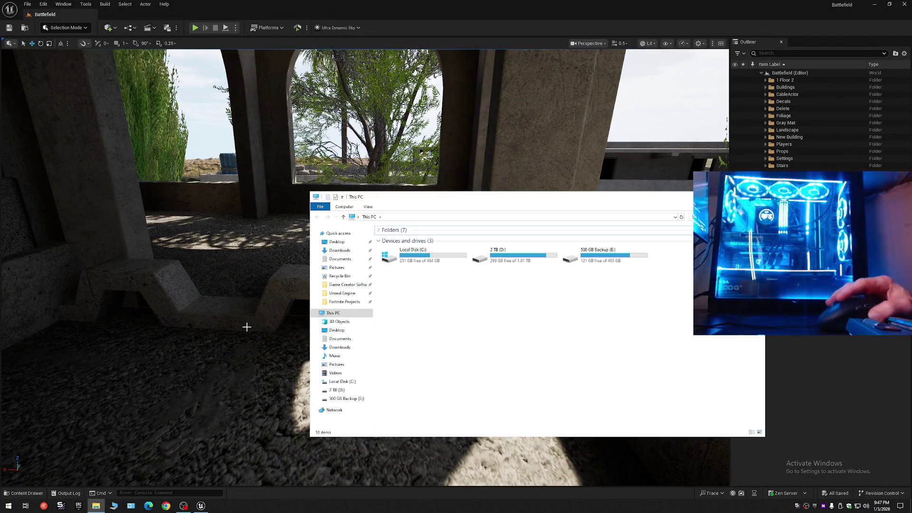
Step: In Project Backups, create a new folder named with the newest backup folder's copied name
click(342, 293)
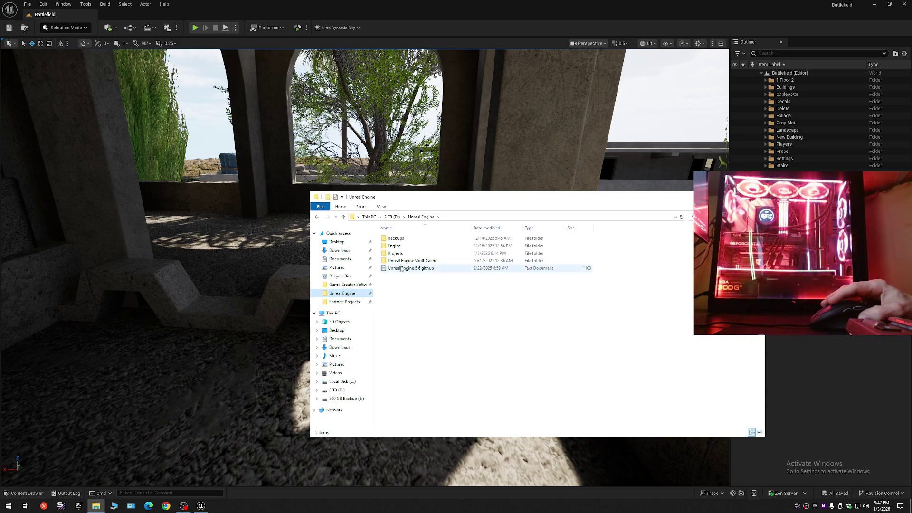
double_click(404, 239)
double_click(403, 239)
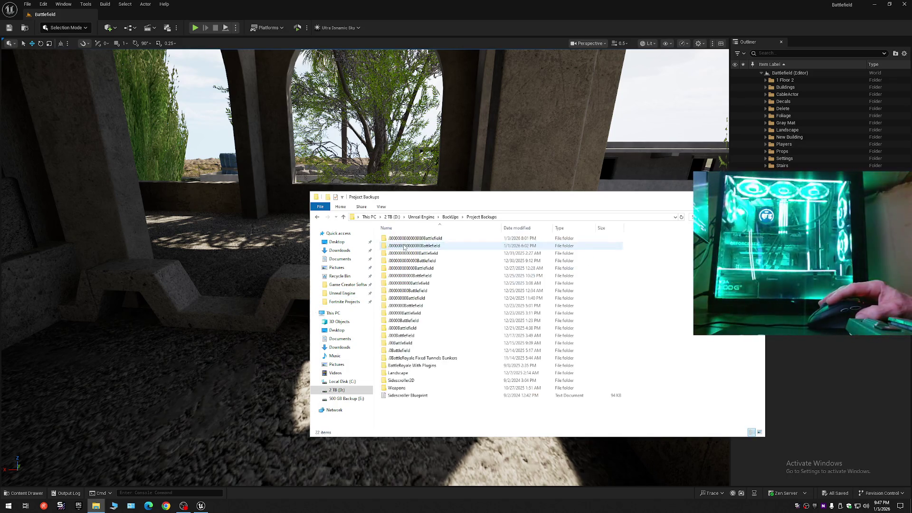
click(406, 239)
click(406, 239)
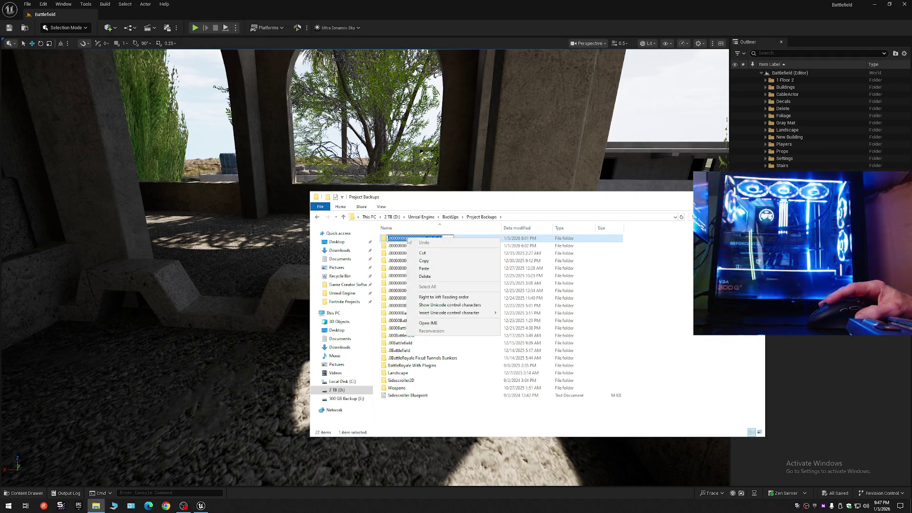
right_click(407, 239)
click(433, 262)
right_click(700, 290)
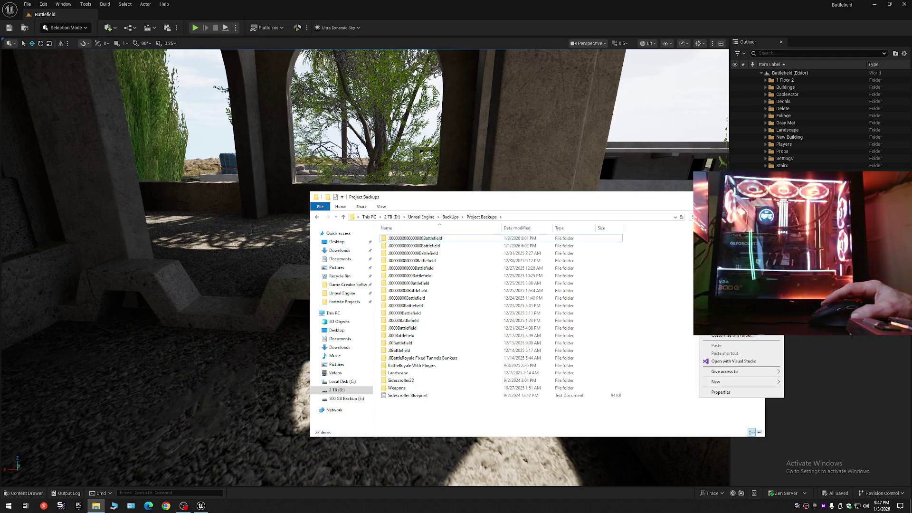
mouse_move(728, 383)
click(800, 383)
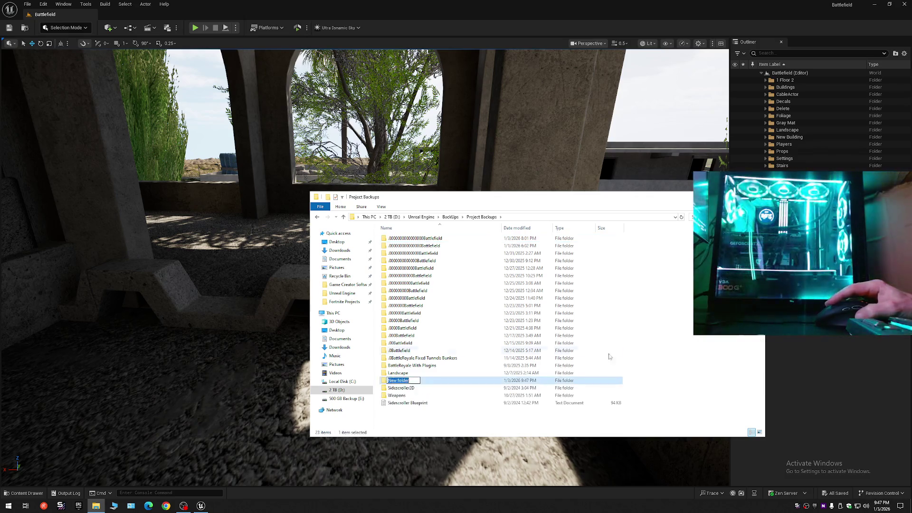
right_click(404, 382)
click(419, 412)
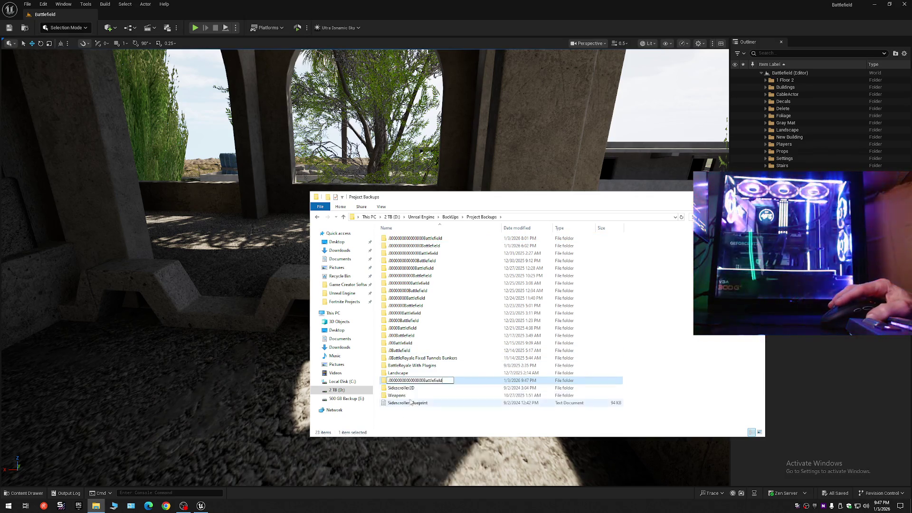
text(0)
key(Return)
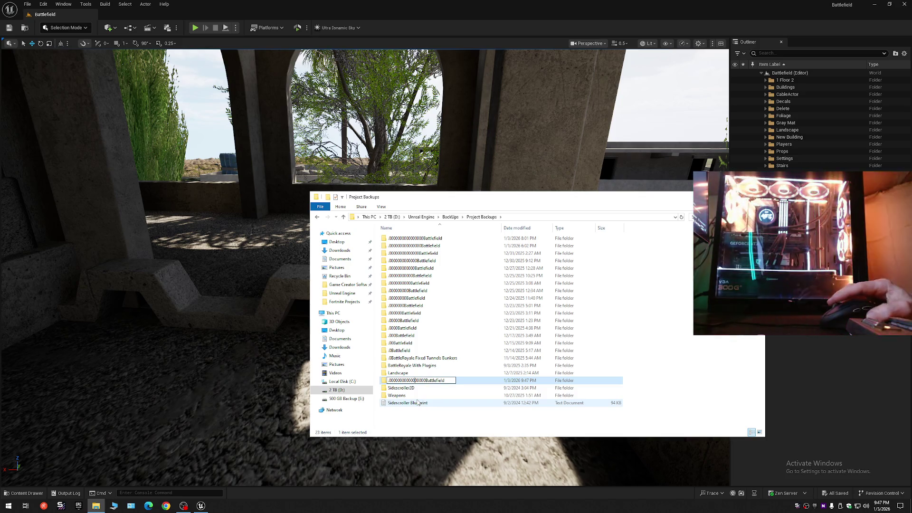
Step: Copy the Battlefield project folder from D:\Unreal Engine\Projects
key(alt+Up)
key(alt+Up)
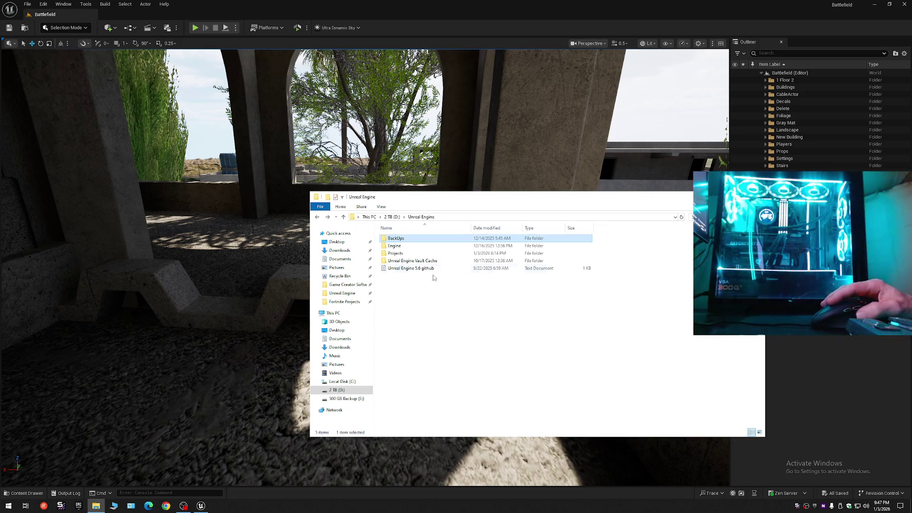
double_click(414, 256)
click(399, 240)
right_click(399, 240)
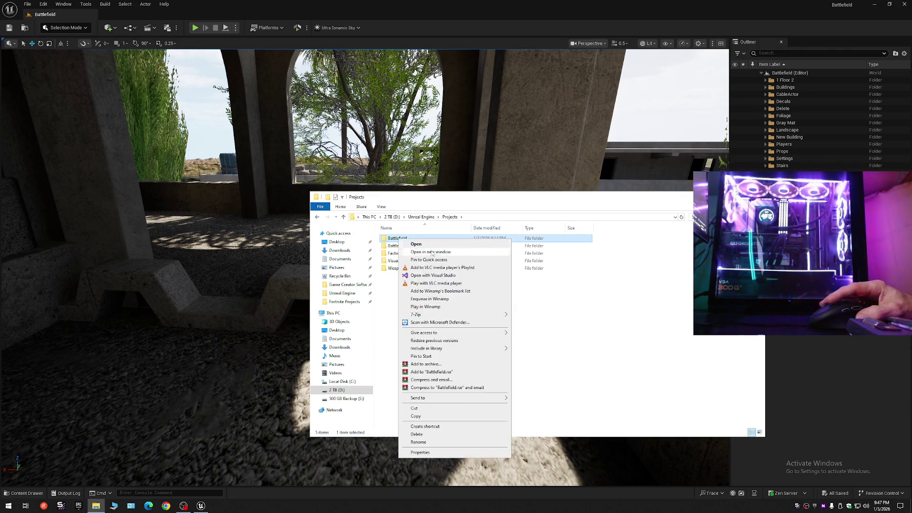
click(412, 415)
Step: Paste the Battlefield project into the new empty backup folder, then close File Explorer
click(333, 313)
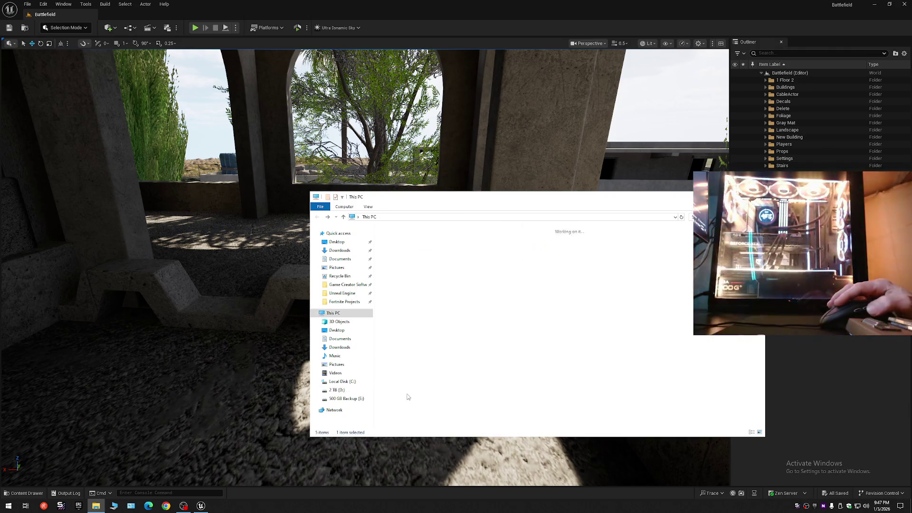
click(342, 294)
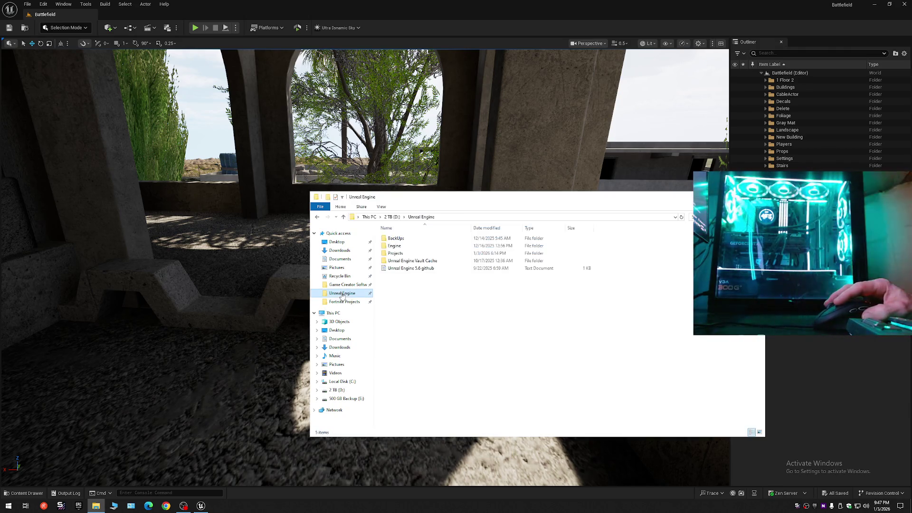
double_click(396, 239)
double_click(405, 246)
double_click(407, 239)
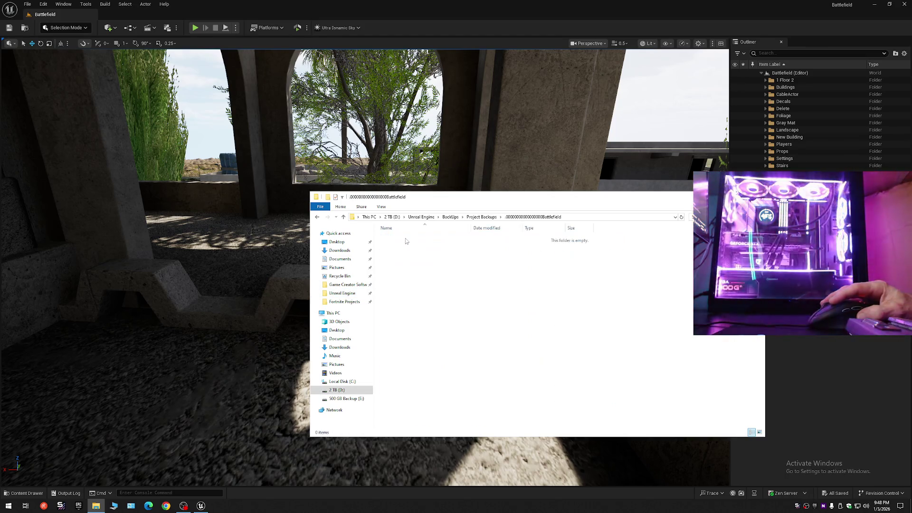
right_click(462, 261)
click(484, 311)
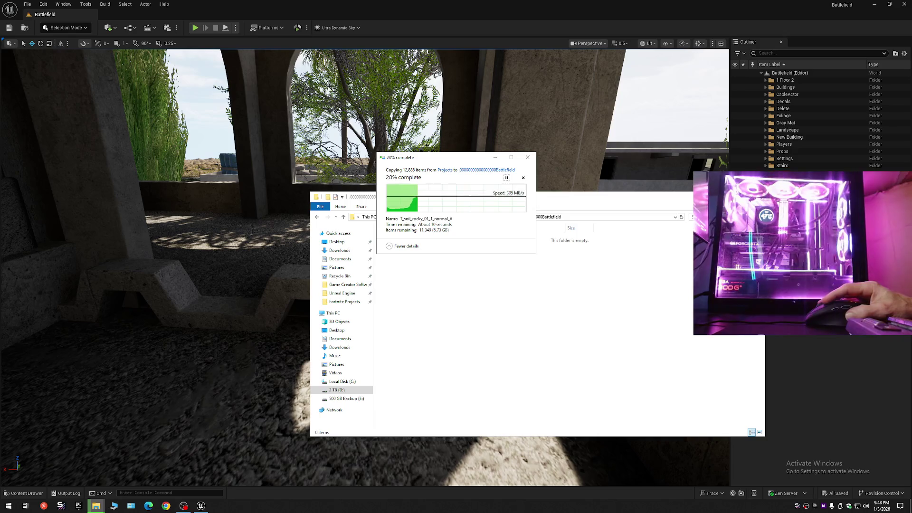
key(alt+Left)
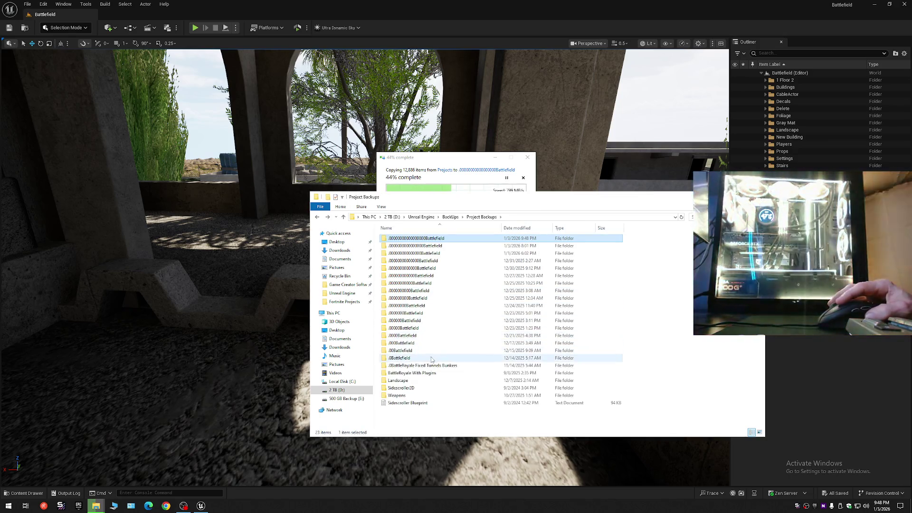
shift+click(431, 358)
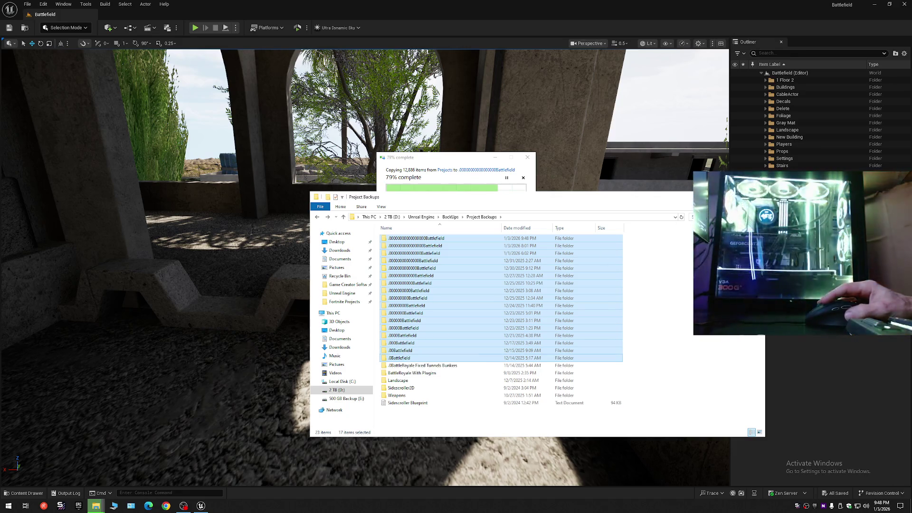
click(710, 197)
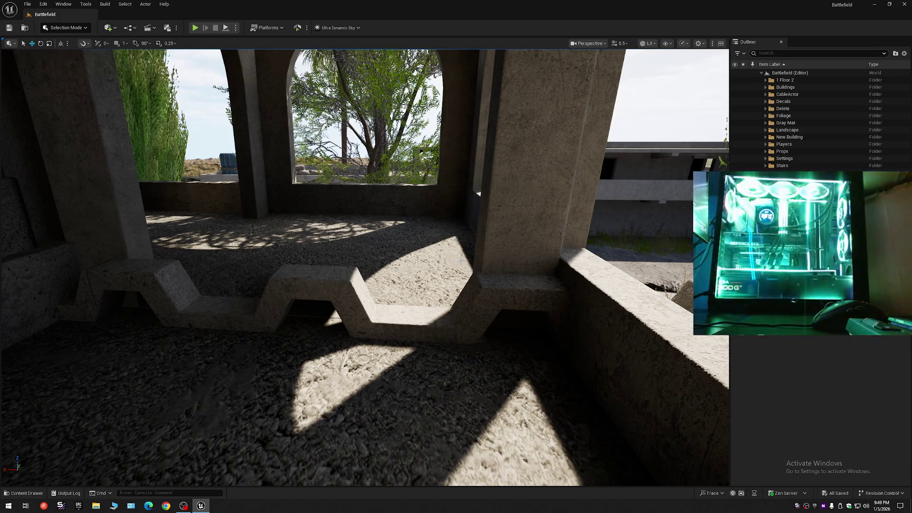
Step: Hide the gravel floor mesh with its Outliner eye icon
click(335, 288)
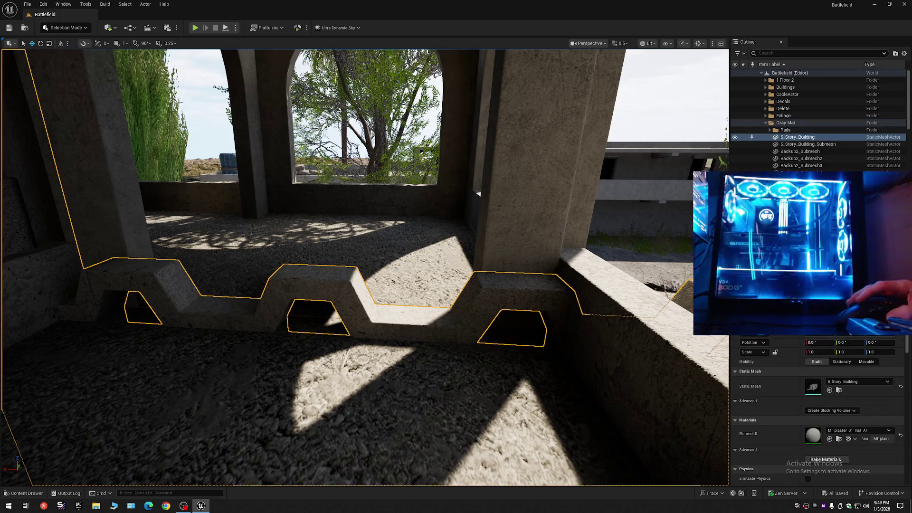
click(62, 29)
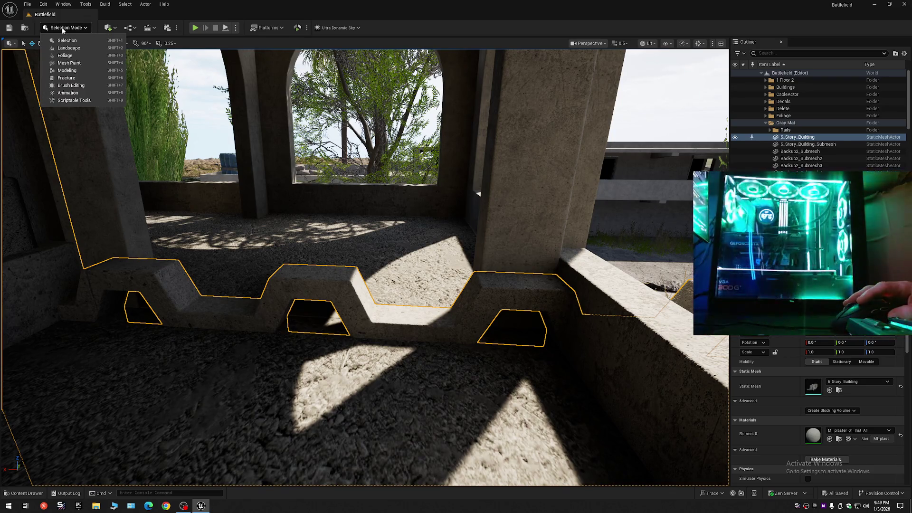
click(655, 425)
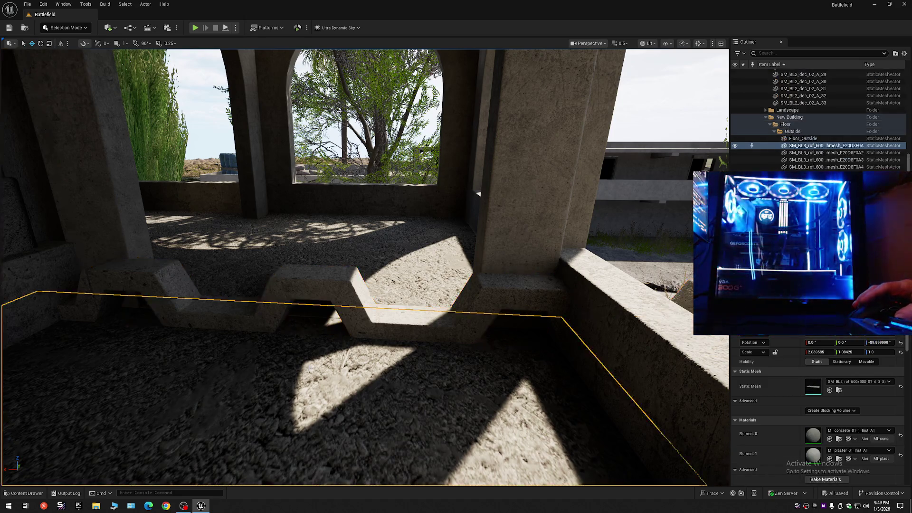
click(735, 146)
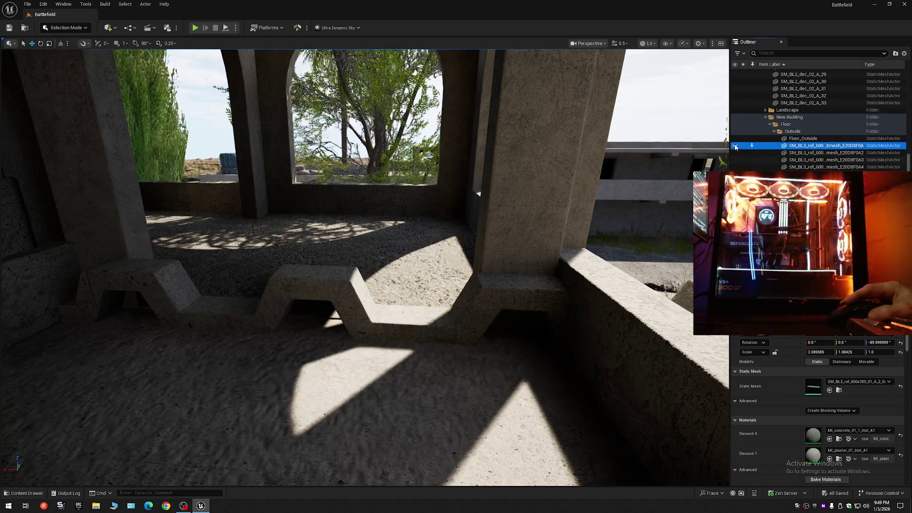
Step: Hide the Backup10 rail piece so the wall behind it shows
click(425, 373)
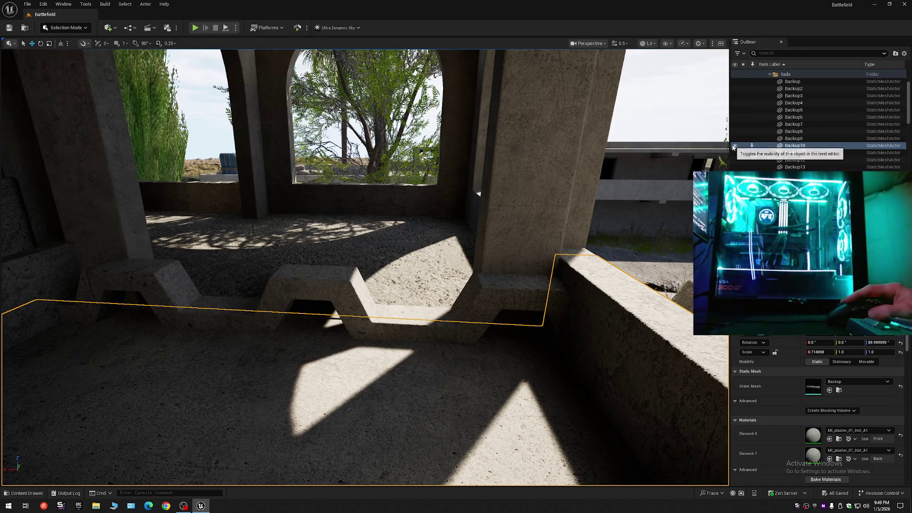
click(735, 146)
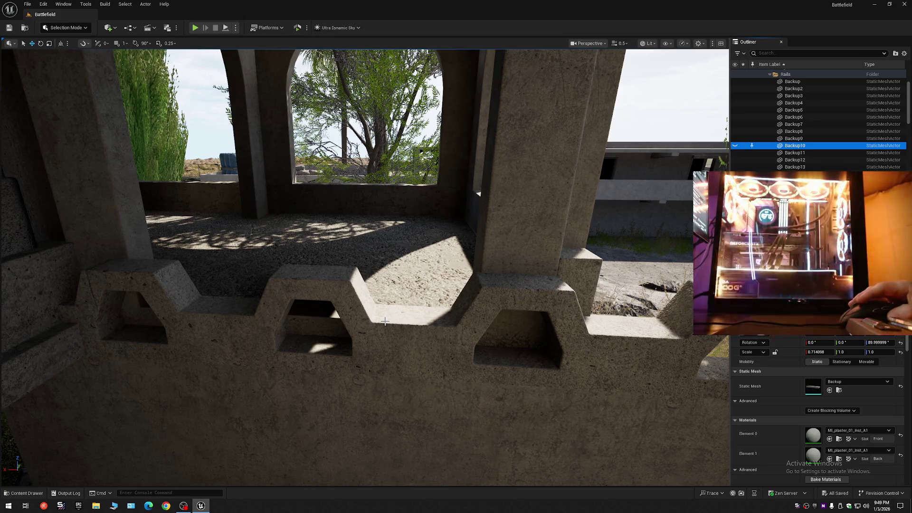
click(735, 147)
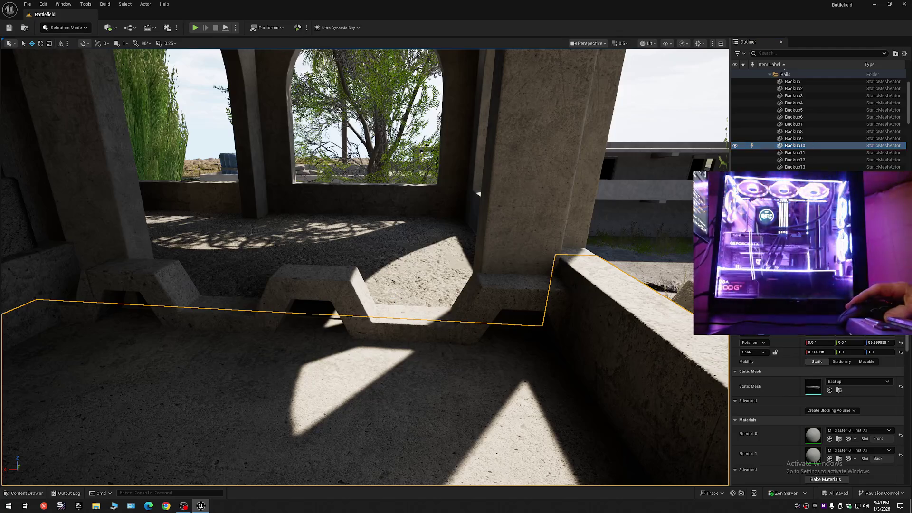
scroll(365, 266, down, 1)
mouse_move(365, 266)
mouse_down()
mouse_move(298, 266)
mouse_move(658, 184)
mouse_up()
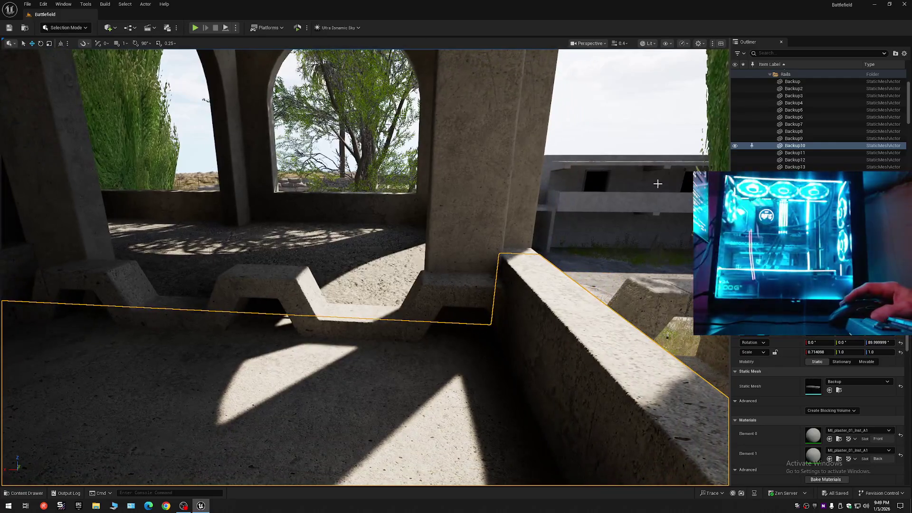
click(735, 147)
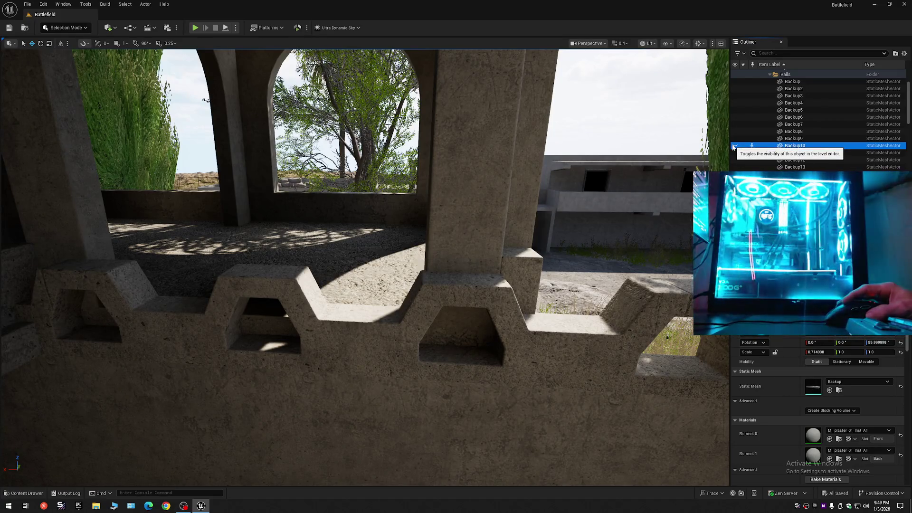
click(735, 146)
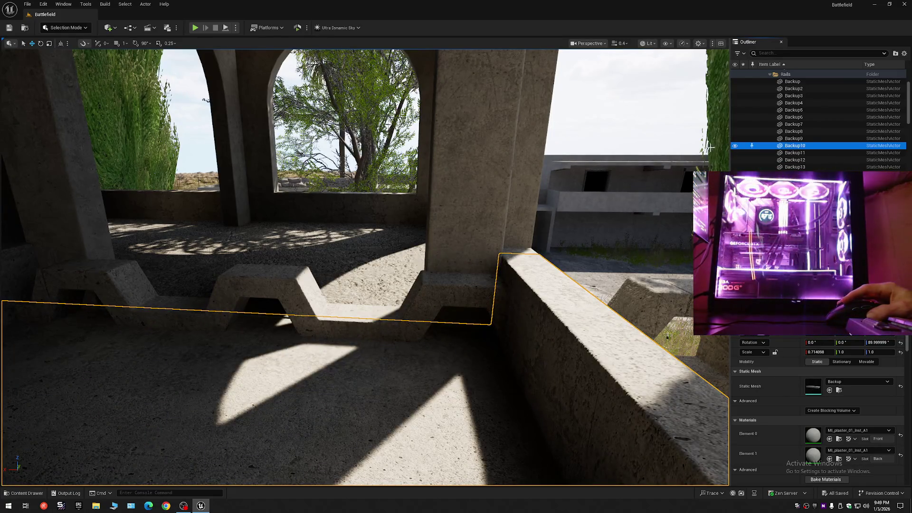
click(735, 146)
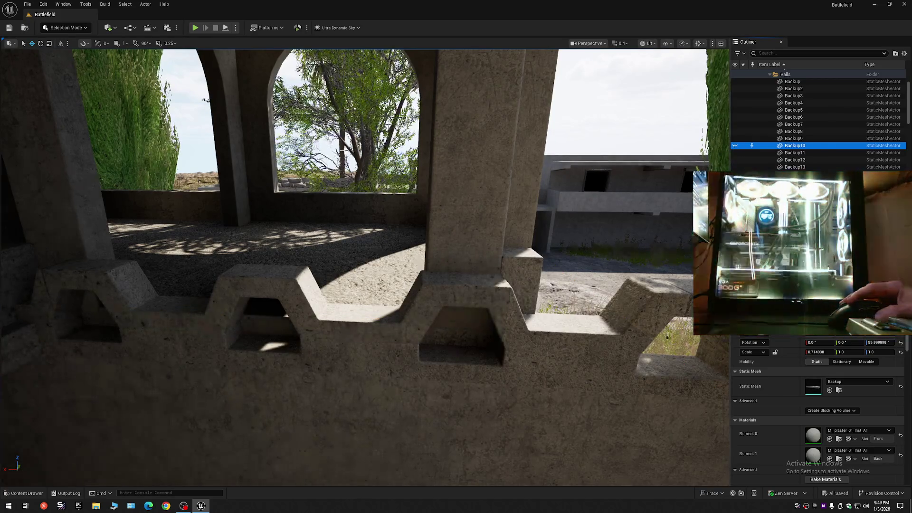
Step: Select the 6_Story_Building wall
click(65, 28)
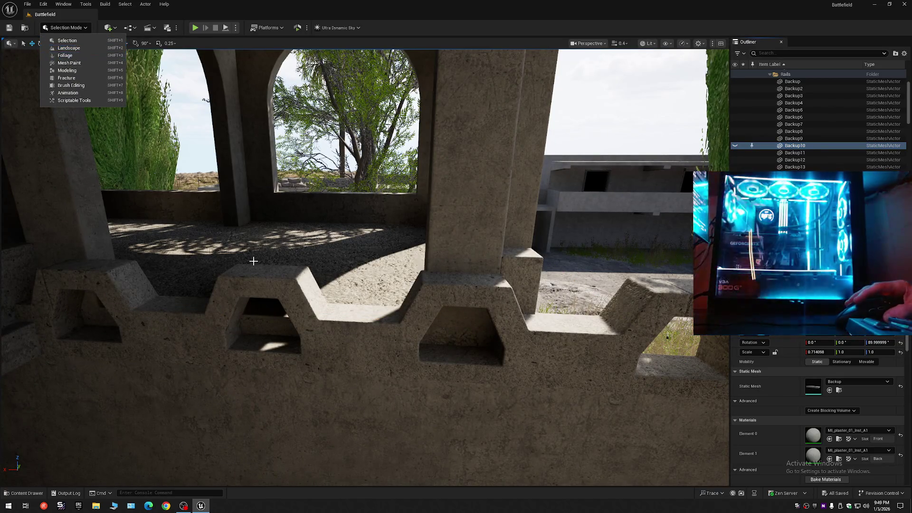
click(280, 274)
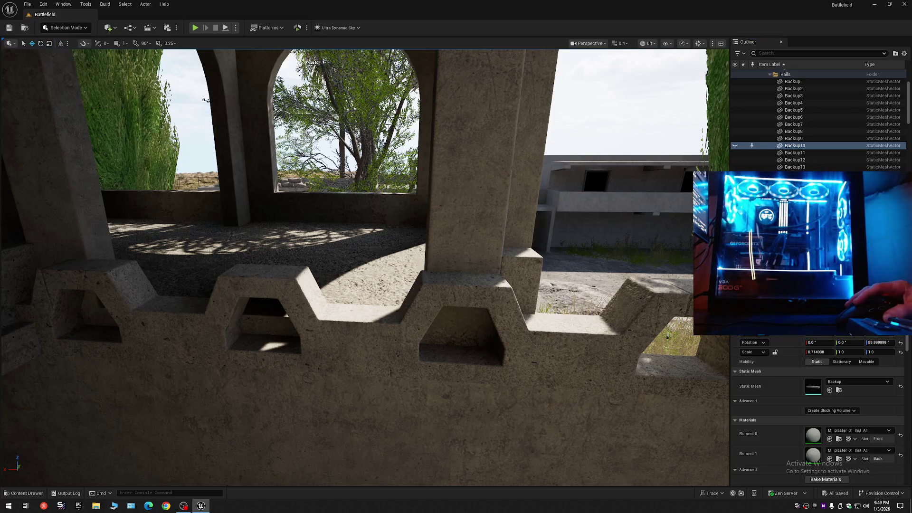
click(82, 28)
Step: Open Tri Select in Modeling Mode on the wall mesh with Face Color Mode By UVIsland
click(75, 67)
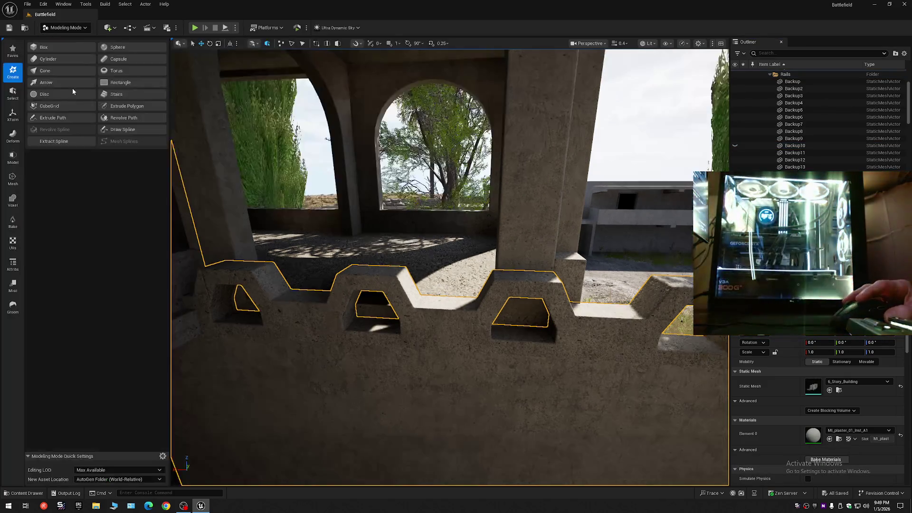
click(13, 49)
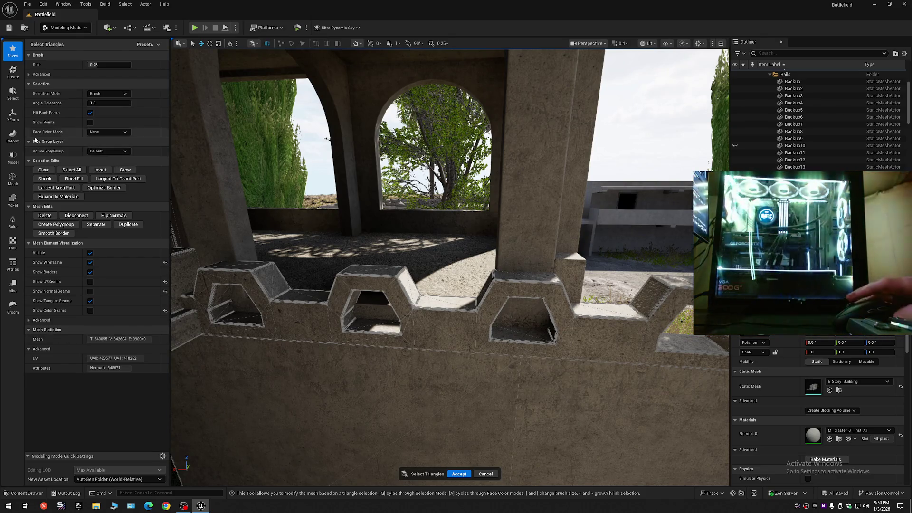
click(106, 134)
click(112, 158)
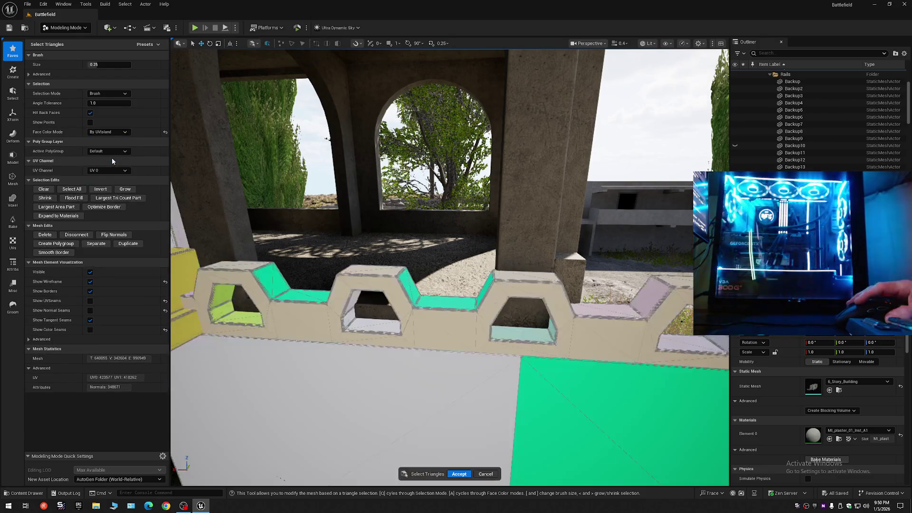
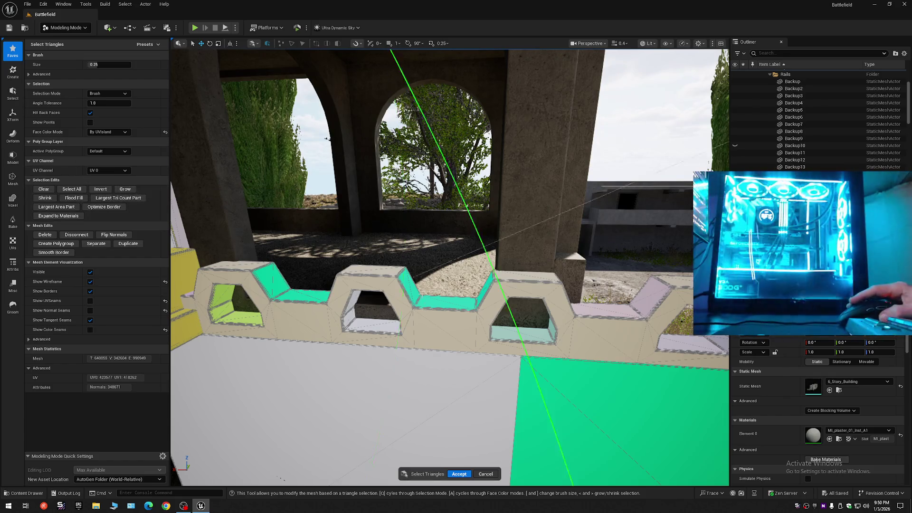
Step: Set the triangle-selection brush size to 0 and make a trial selection on the column's front face
key(bracketright)
key(bracketright)
key(bracketright)
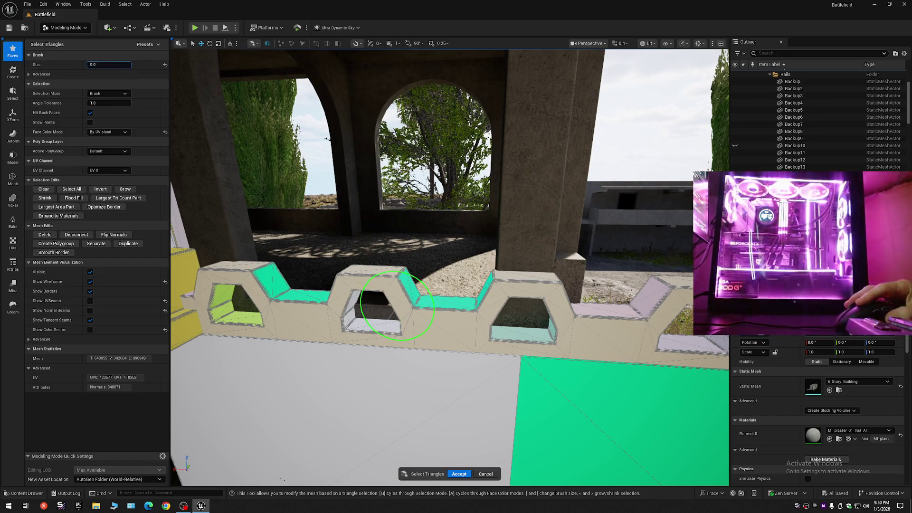
scroll(397, 304, up, 5)
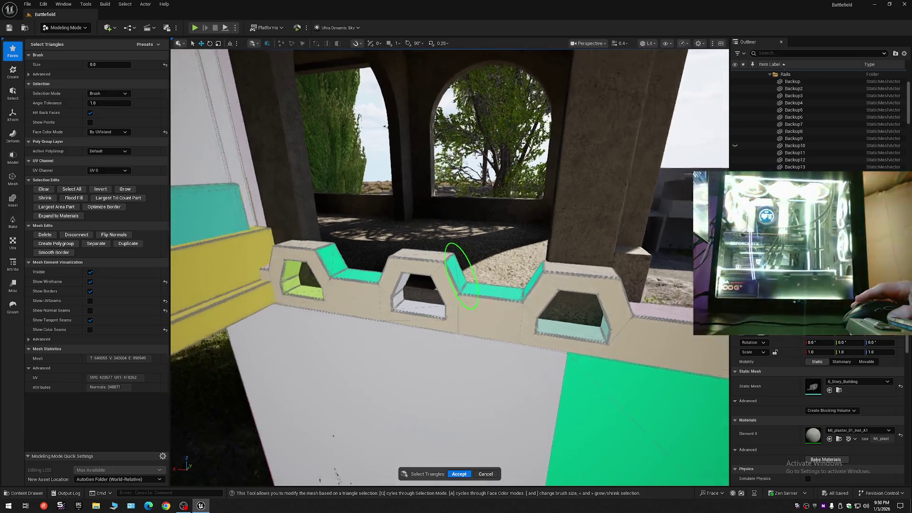
mouse_move(554, 102)
mouse_down()
mouse_move(522, 133)
mouse_move(554, 163)
mouse_move(350, 168)
mouse_move(320, 211)
mouse_move(220, 177)
mouse_move(330, 198)
mouse_move(632, 199)
mouse_move(266, 195)
mouse_move(204, 321)
mouse_move(203, 138)
mouse_move(220, 152)
mouse_up()
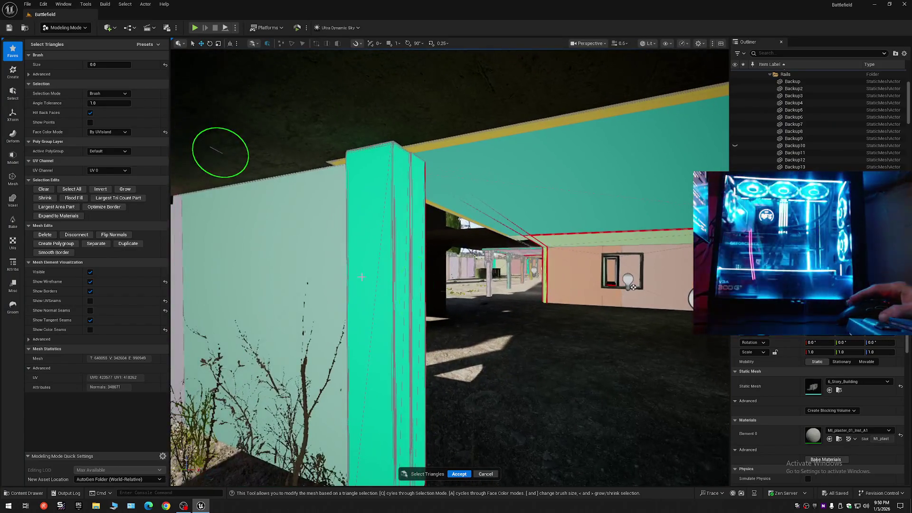
drag(368, 209, 393, 231)
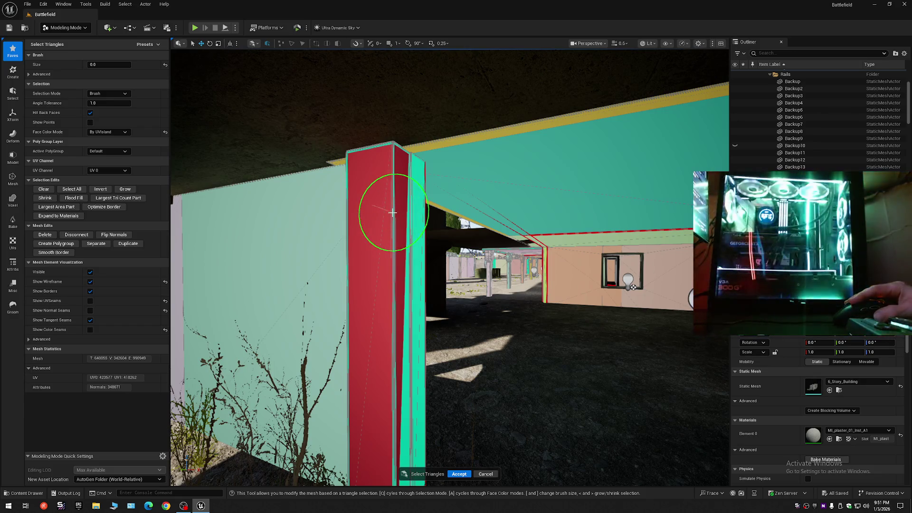
click(485, 474)
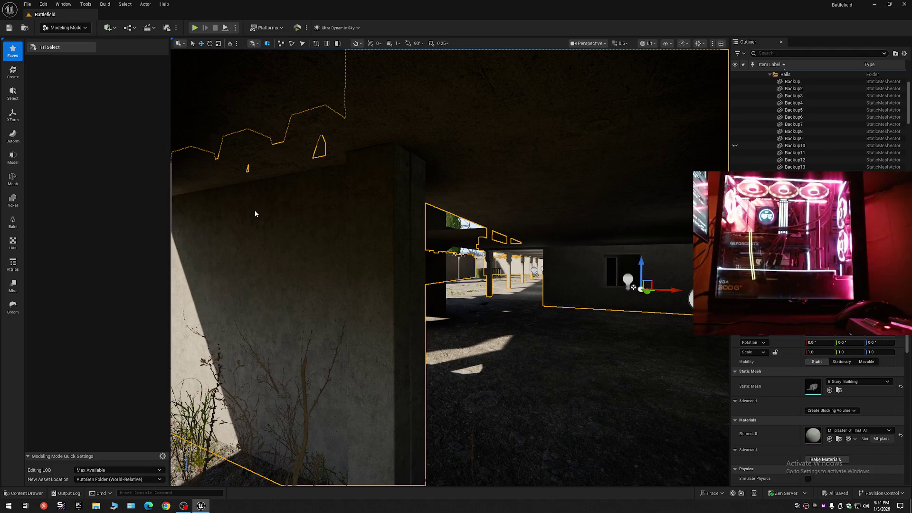
Step: Reopen Select Triangles and paint over the first hexagonal block's top and front faces
key(ctrl+shift+t)
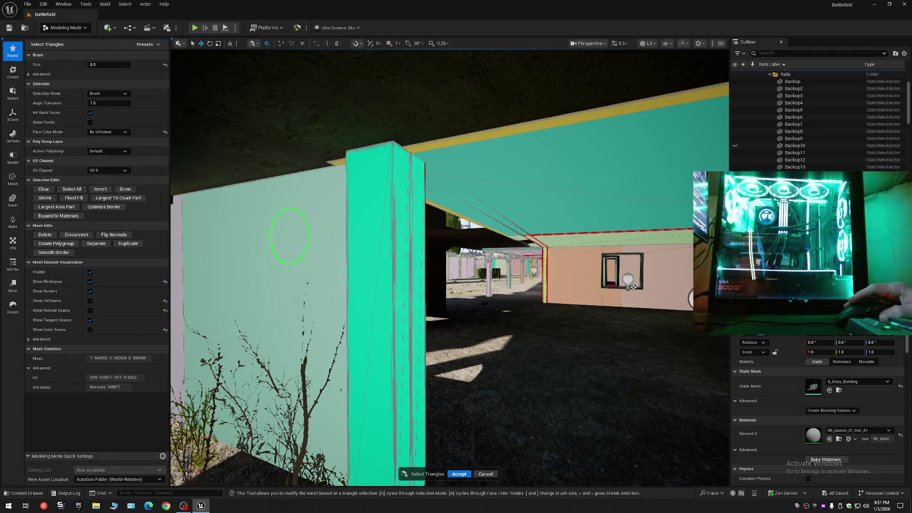
scroll(290, 236, down, 5)
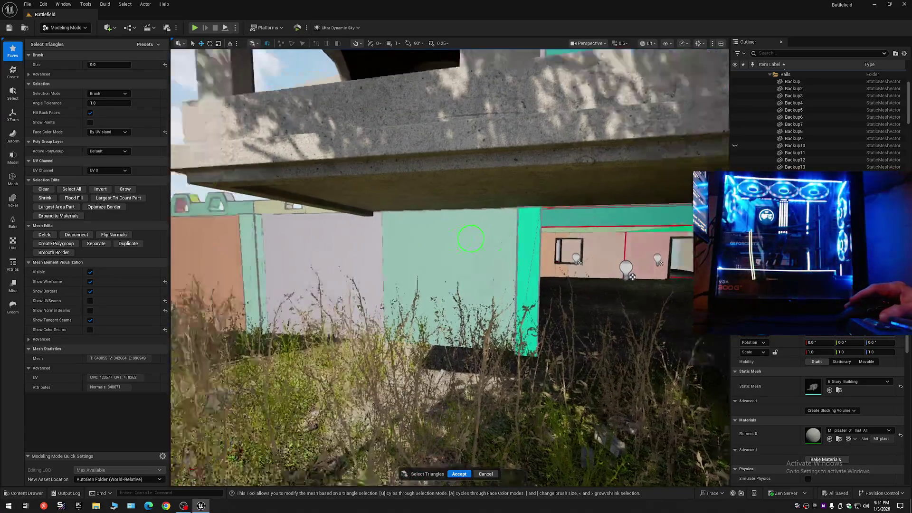
scroll(470, 239, up, 10)
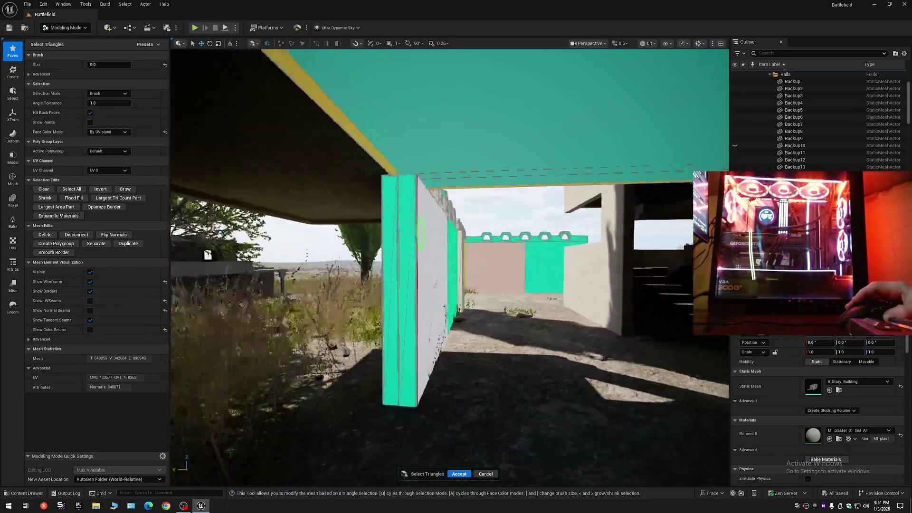
mouse_move(420, 233)
mouse_down()
mouse_move(480, 234)
mouse_move(452, 244)
mouse_move(427, 226)
mouse_move(410, 277)
mouse_up()
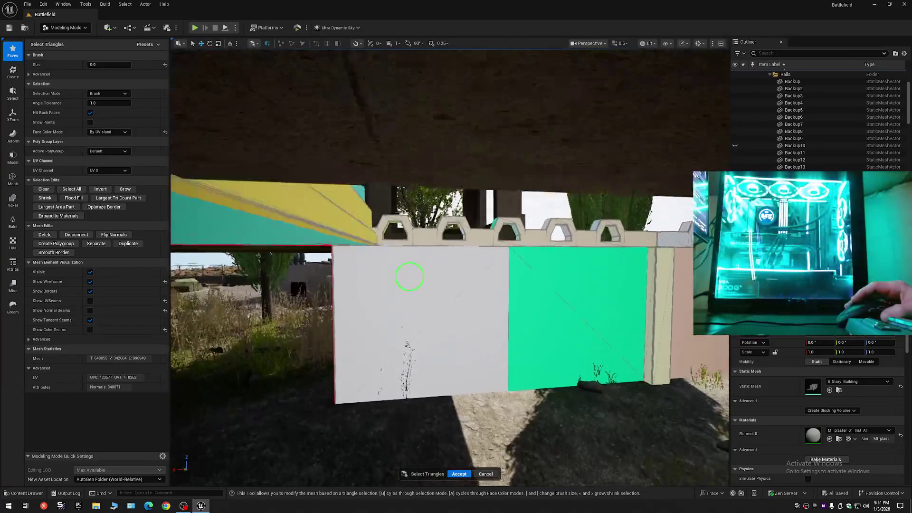
scroll(410, 277, up, 8)
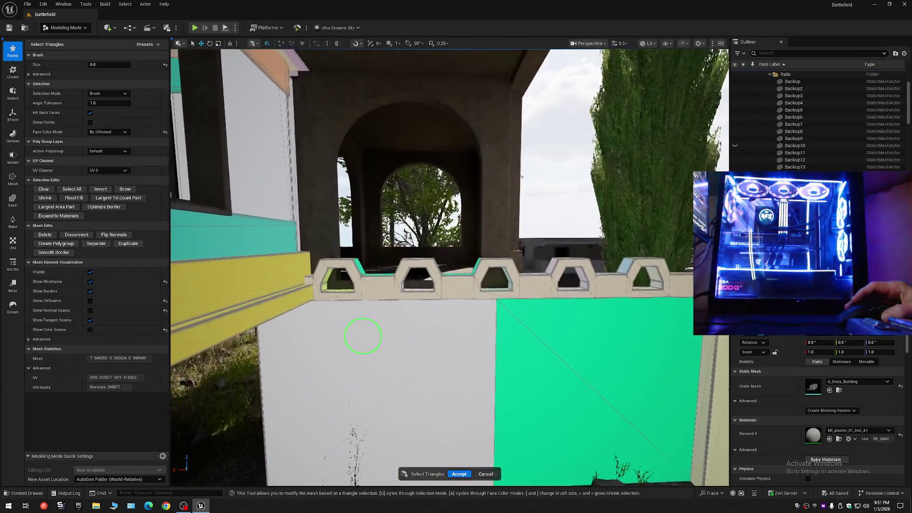
scroll(363, 336, up, 4)
drag(410, 275, 395, 318)
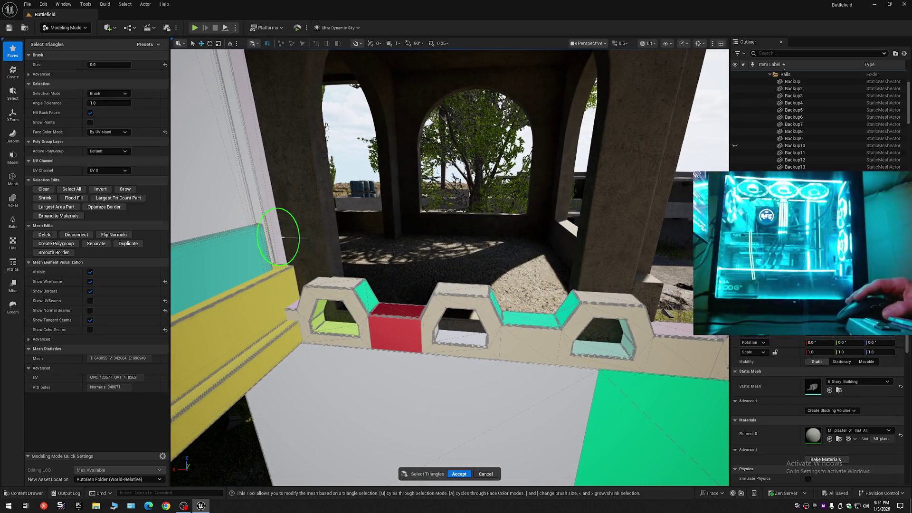
mouse_move(332, 299)
mouse_down()
mouse_move(359, 299)
mouse_move(359, 338)
mouse_move(317, 336)
mouse_move(146, 116)
mouse_up()
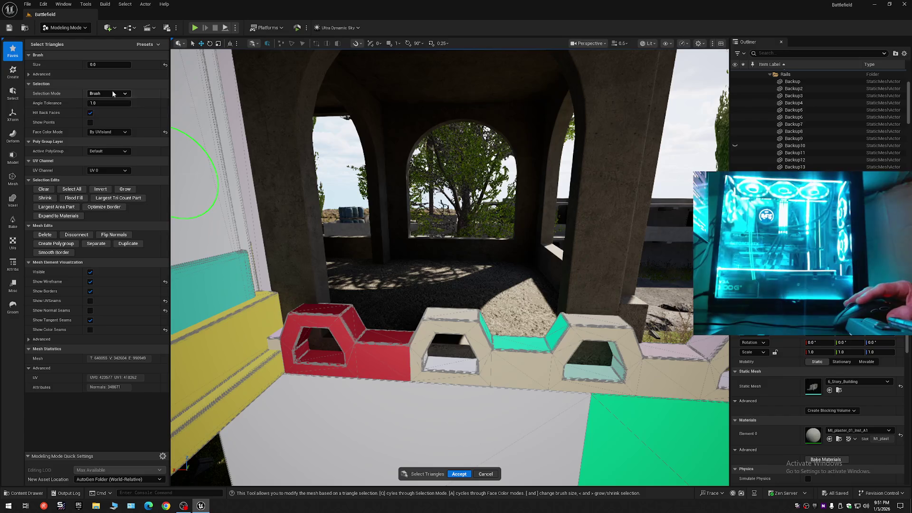
Step: Select the hexagonal block row using All Within Angle, then All Connected selection mode
click(113, 94)
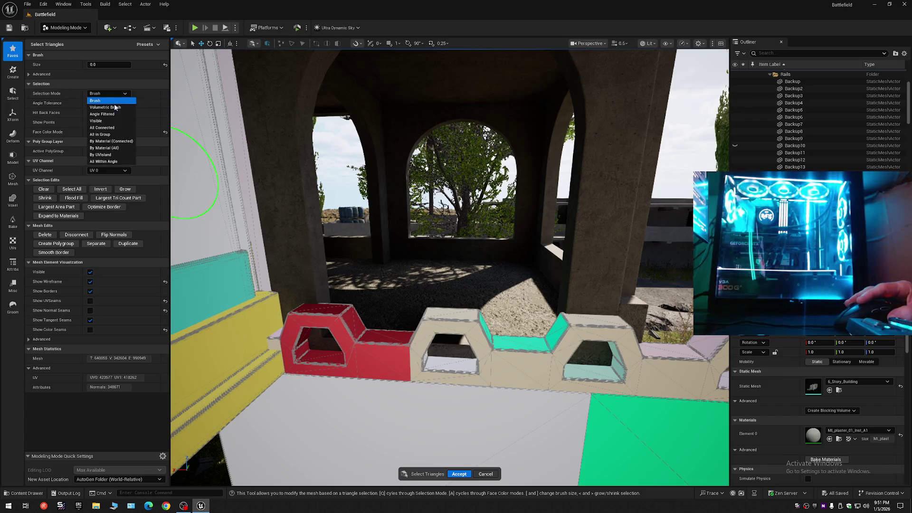
click(103, 161)
click(380, 354)
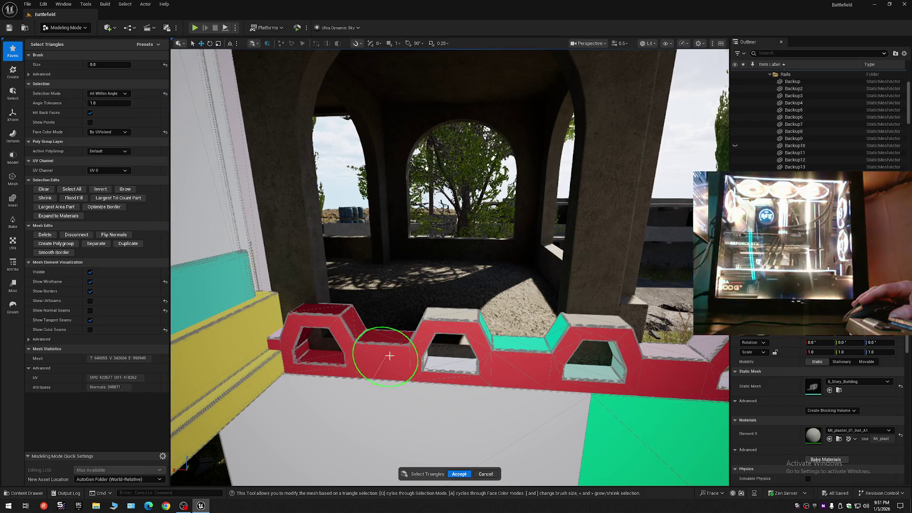
mouse_move(452, 319)
mouse_down()
mouse_move(303, 338)
mouse_move(461, 328)
mouse_up()
click(115, 95)
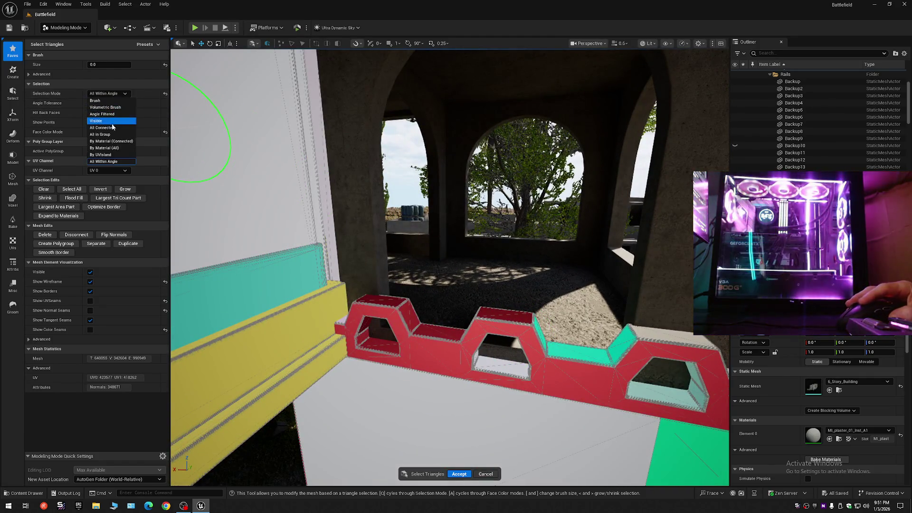
click(103, 116)
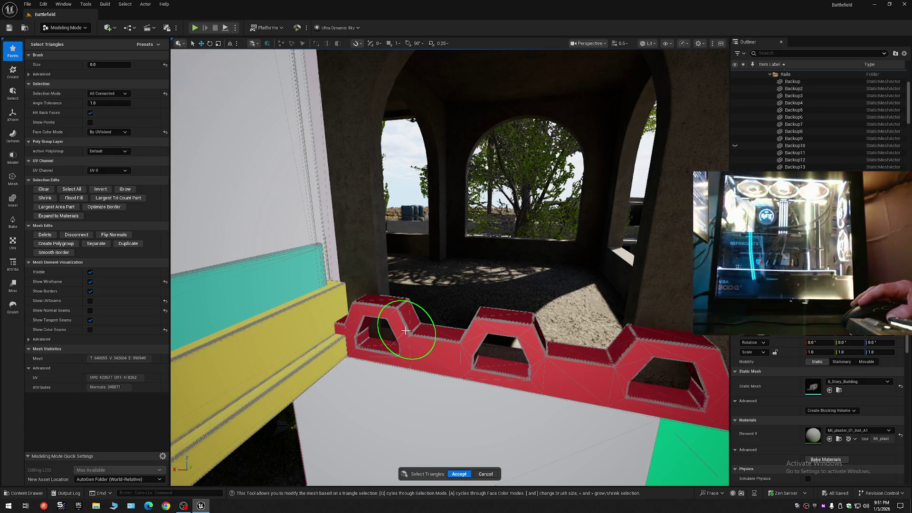
mouse_move(410, 321)
mouse_down()
mouse_move(357, 356)
mouse_move(176, 375)
mouse_up()
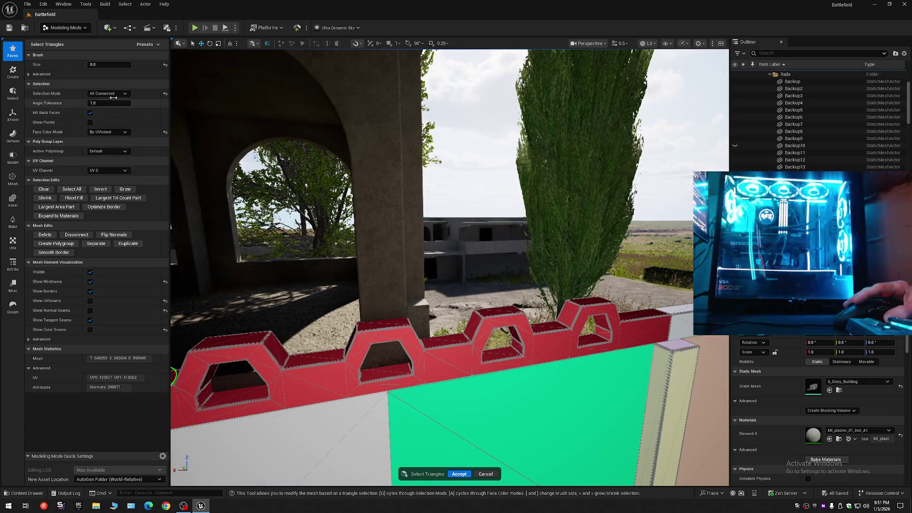
click(105, 85)
click(107, 85)
Step: Deselect the middle and right blocks with Volumetric Brush, then return to Brush at size 0
click(106, 93)
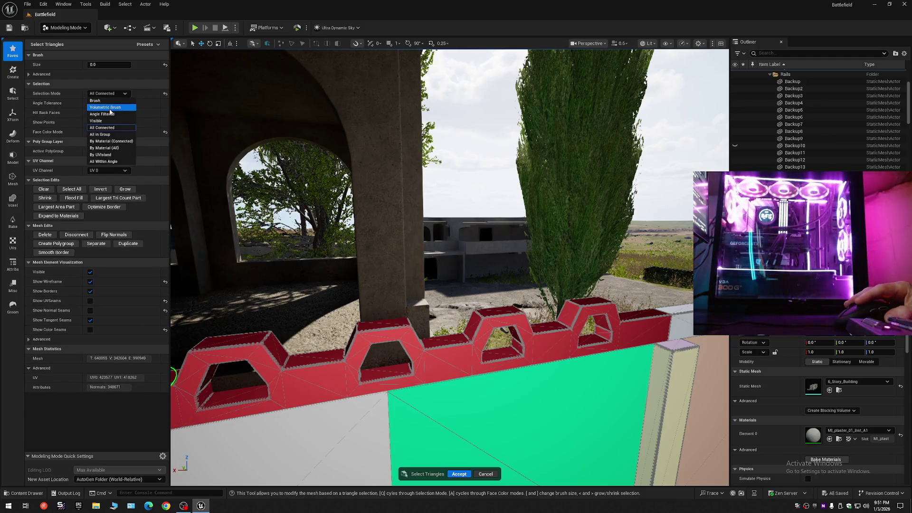
click(112, 111)
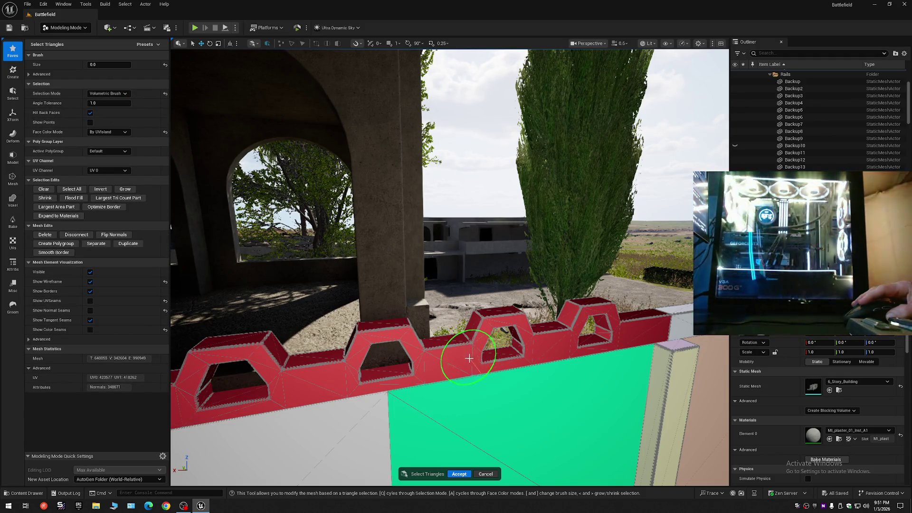
drag(469, 359, 496, 309)
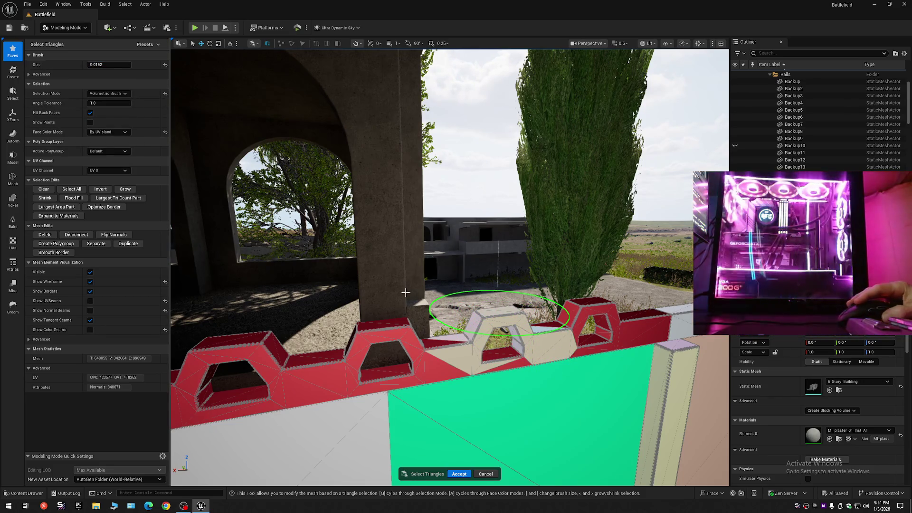
mouse_move(418, 295)
mouse_down()
mouse_move(584, 352)
mouse_move(632, 334)
mouse_up()
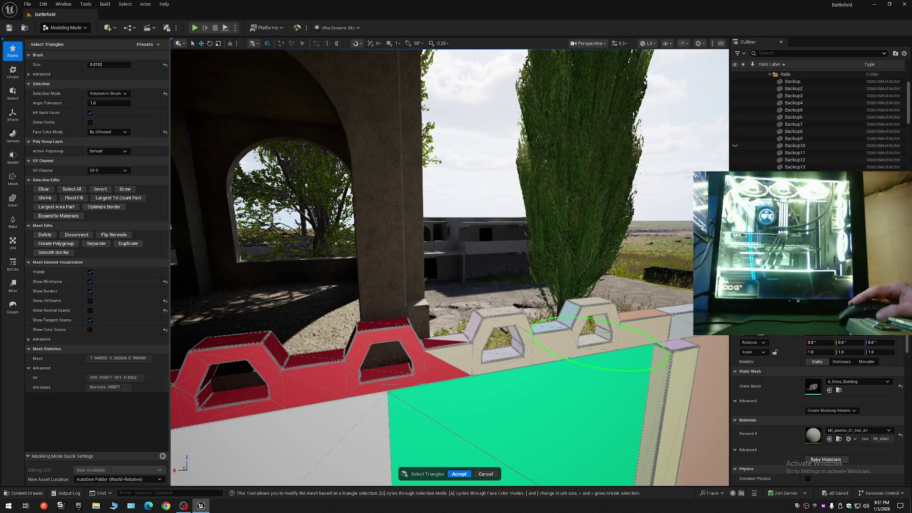
drag(504, 360, 503, 363)
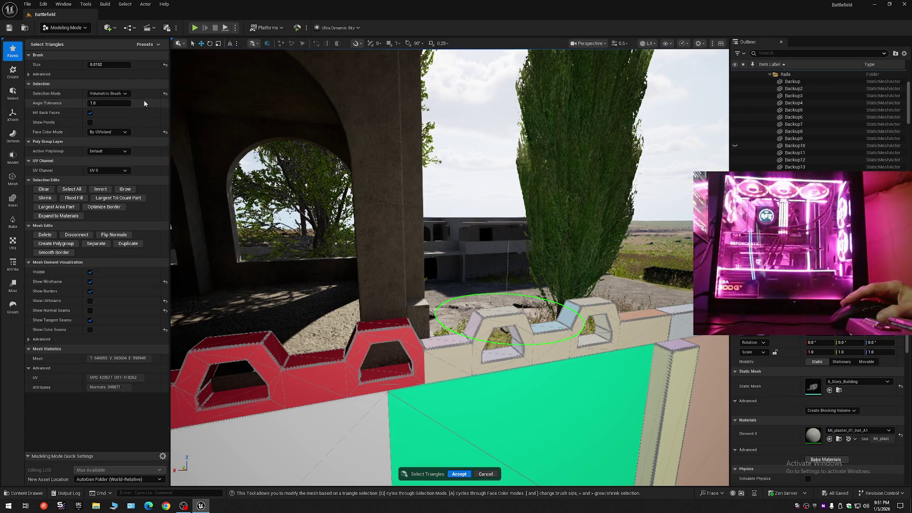
drag(110, 65, 90, 65)
click(117, 93)
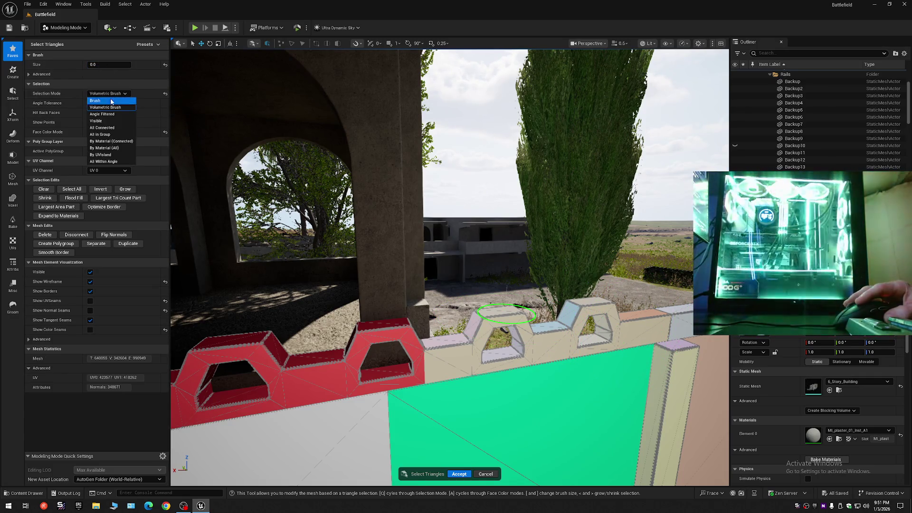
click(105, 100)
Step: Delete the selected red hexagonal wall faces, undo it, then redo the deletion
key(s)
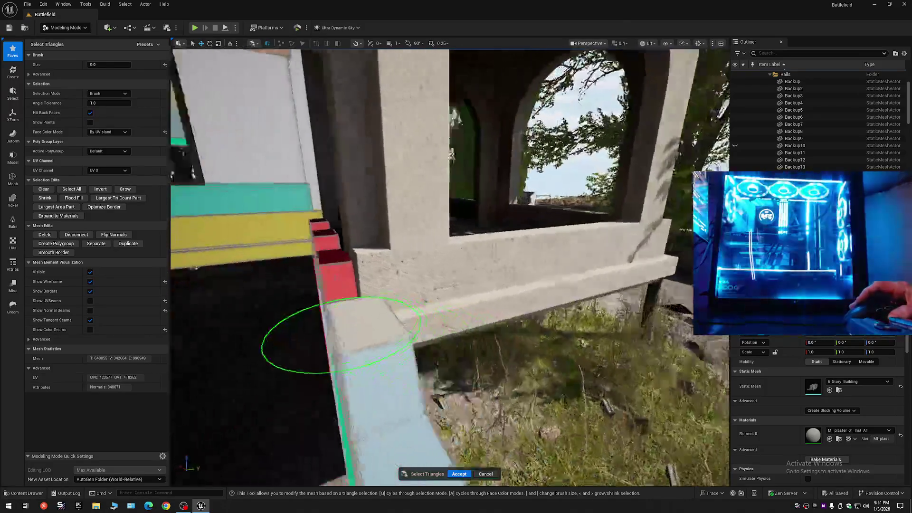
key(w)
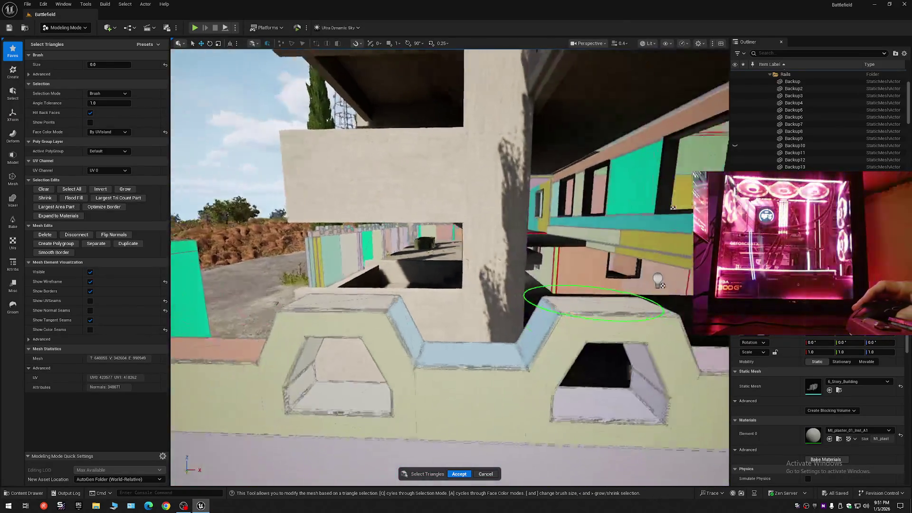
key(w)
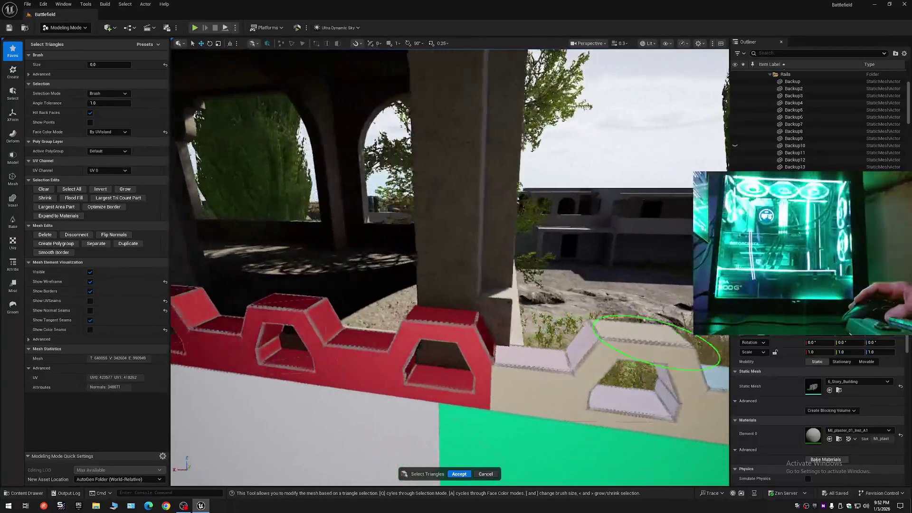
key(s)
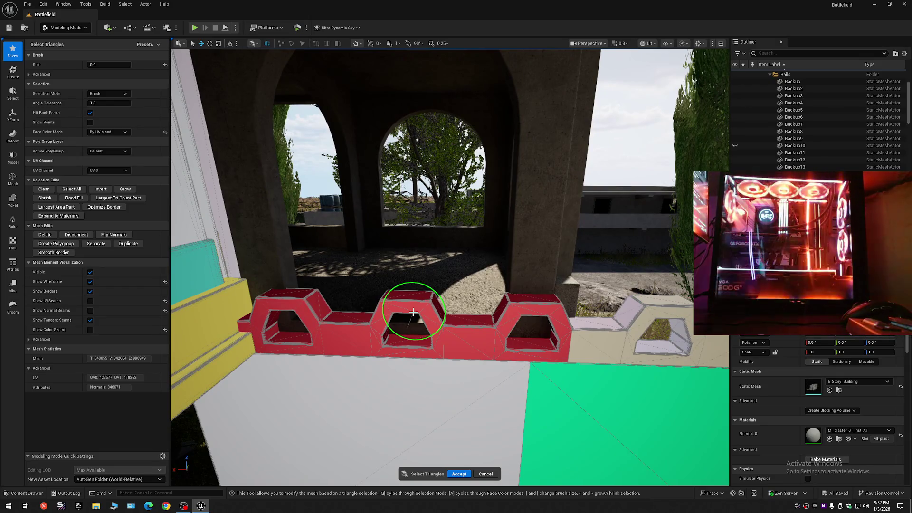
key(Delete)
key(w)
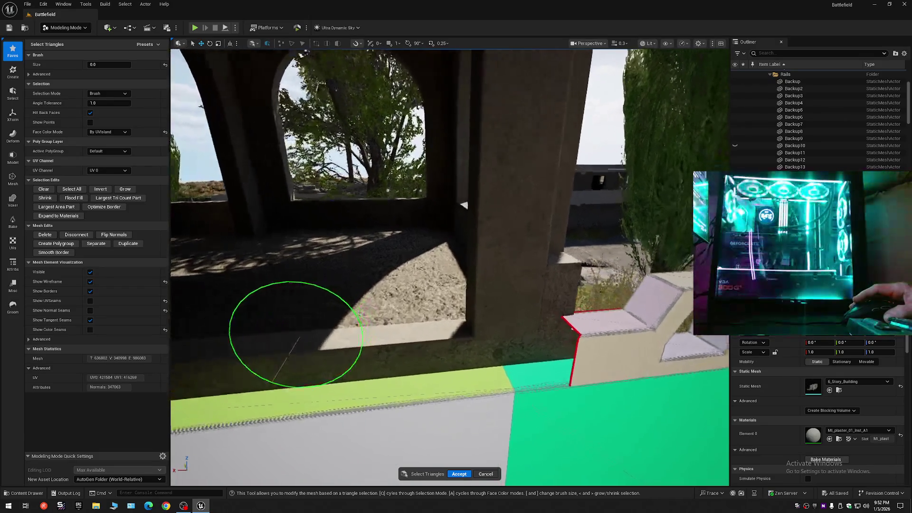
key(w)
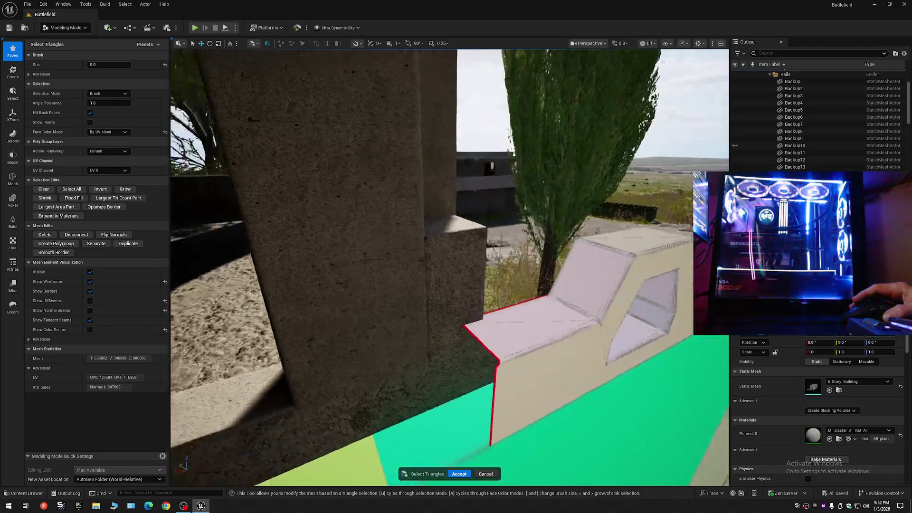
key(s)
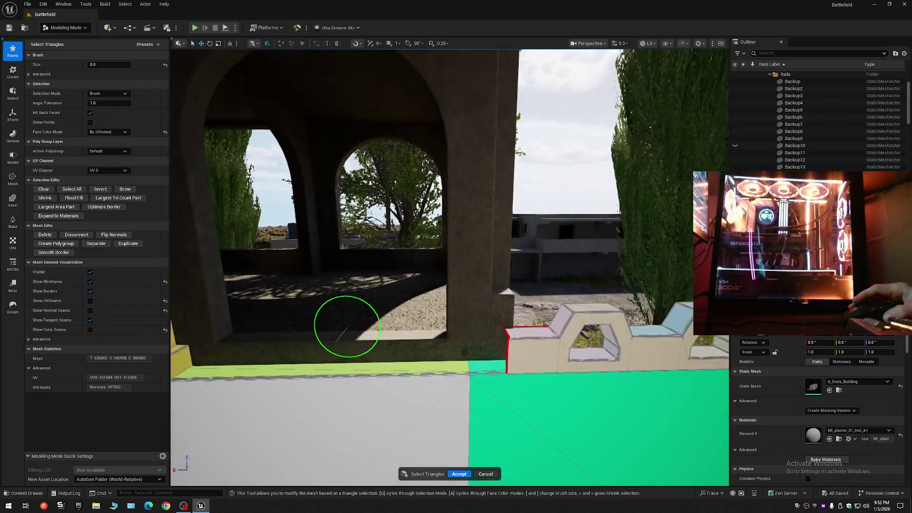
key(w)
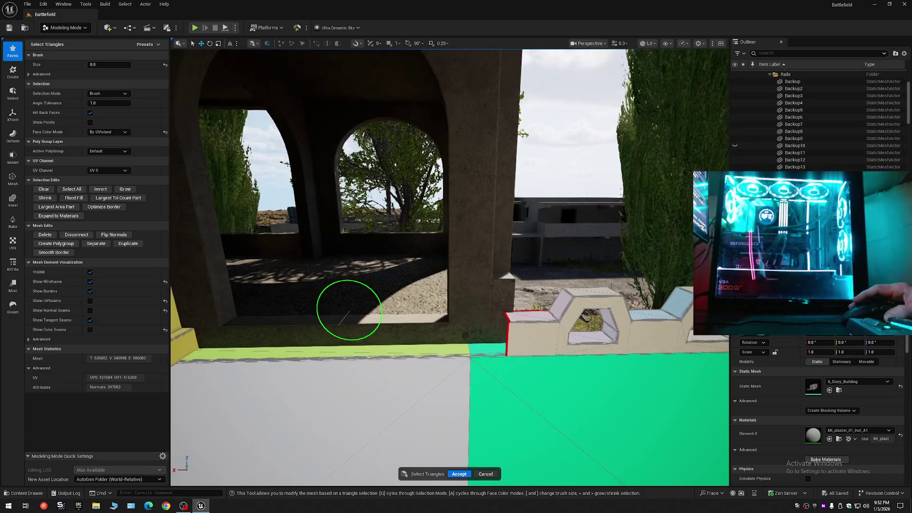
key(ctrl+z)
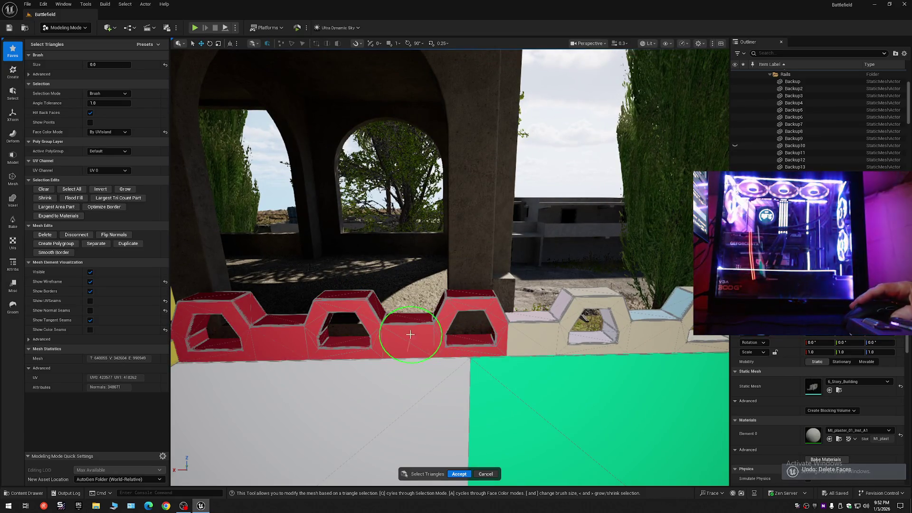
key(Delete)
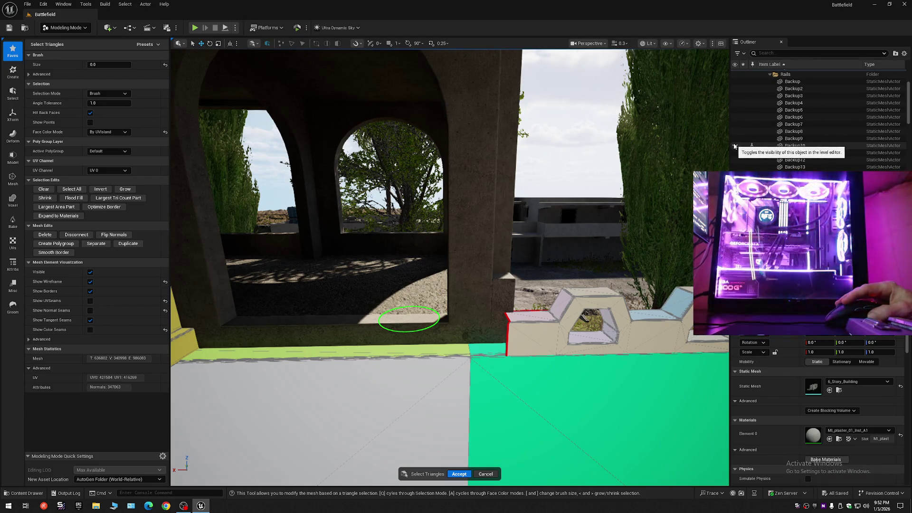
Step: Fly through the arch and along the corridor to the teal zig-zag rail
key(w)
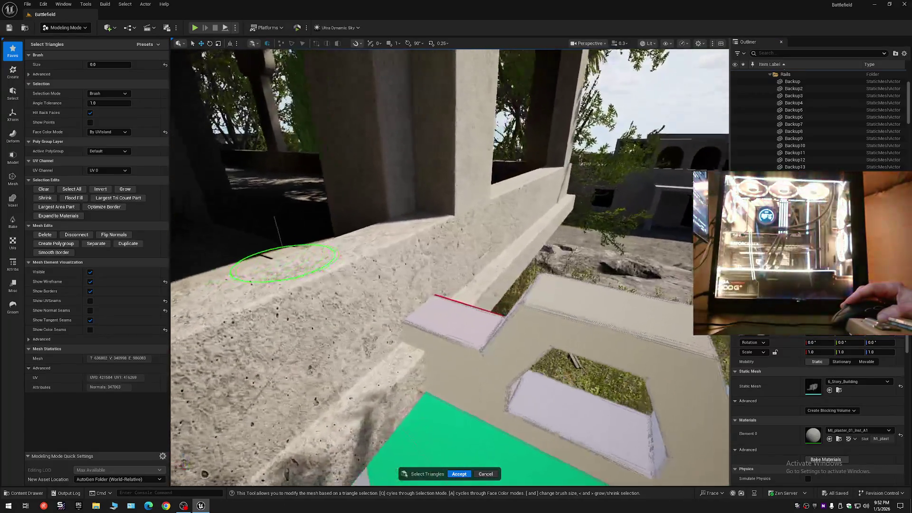
key(w)
scroll(282, 263, down, 1)
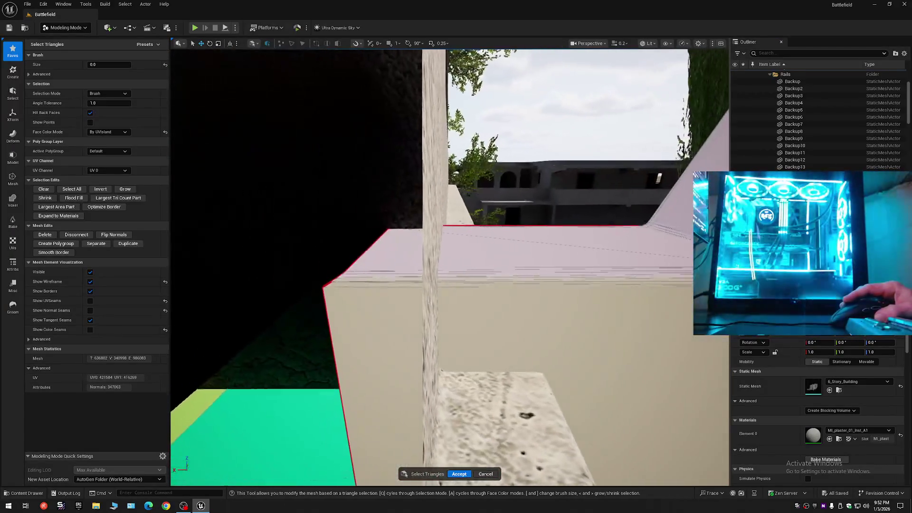
key(w)
scroll(522, 251, up, 2)
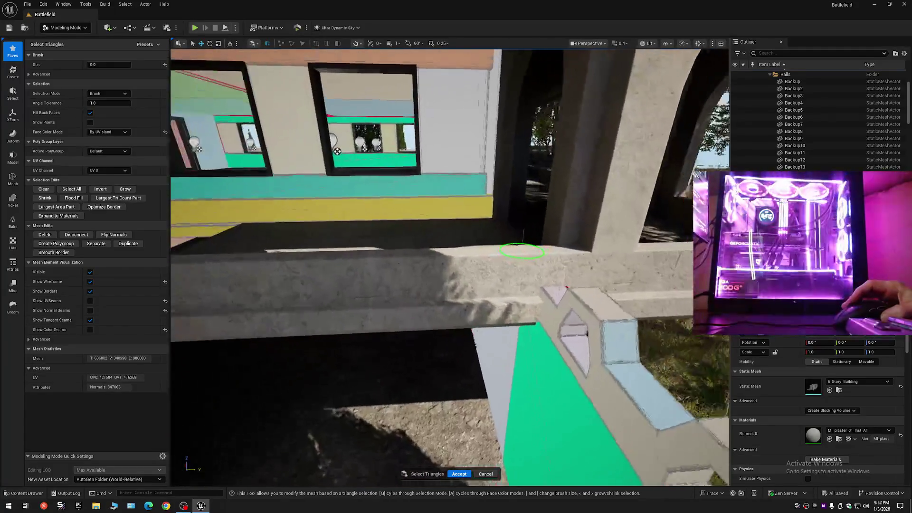
key(s)
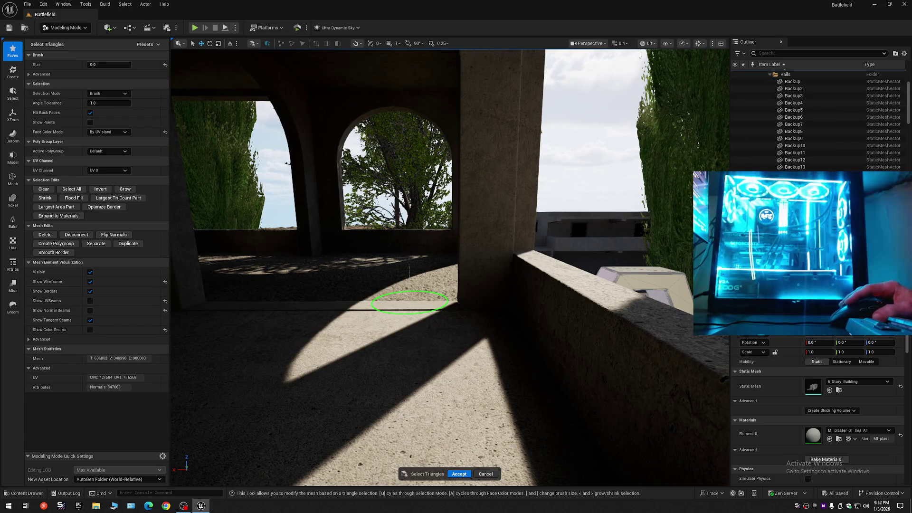
scroll(410, 302, up, 3)
key(w)
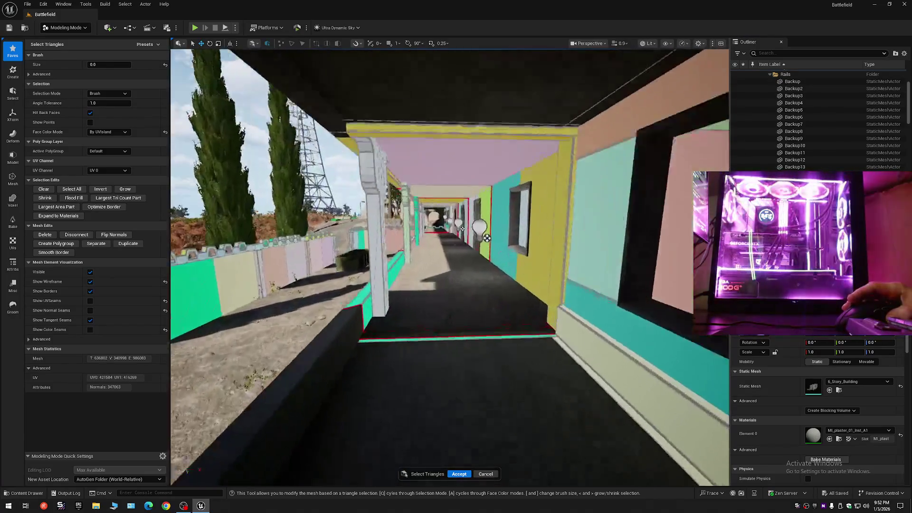
key(w)
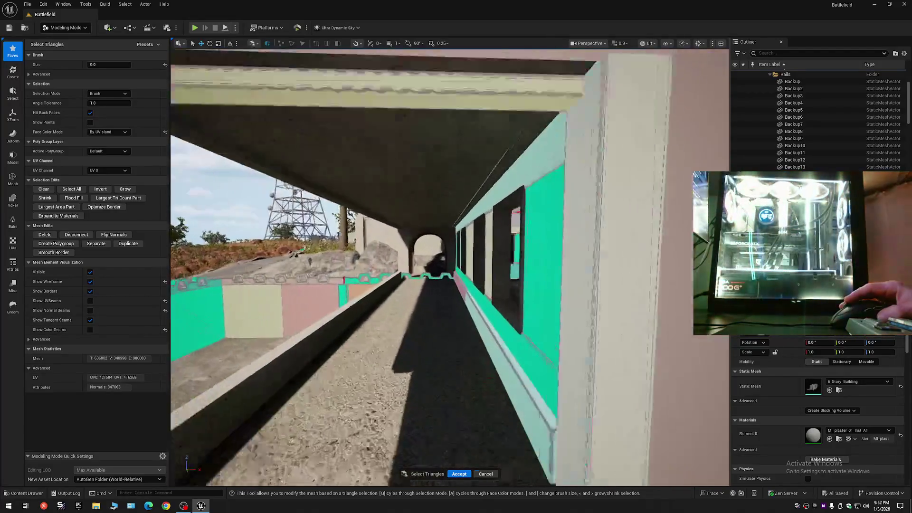
key(w)
scroll(450, 266, down, 2)
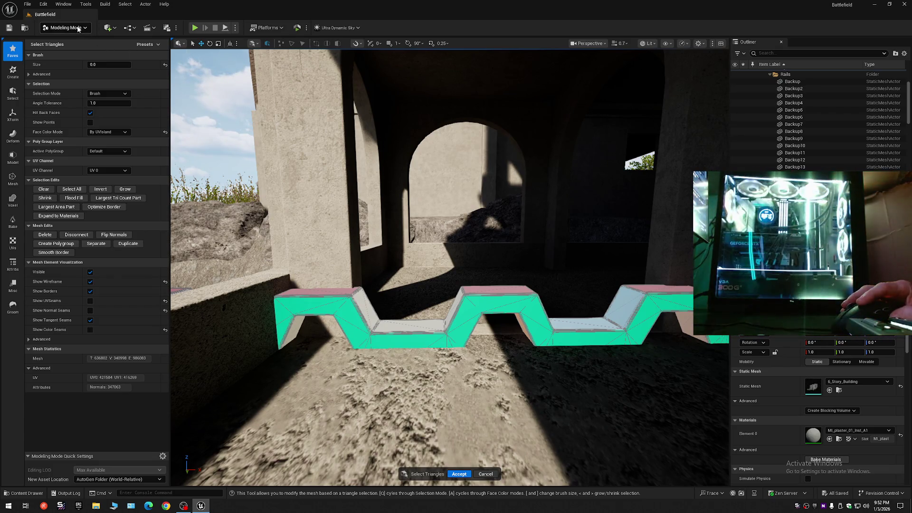
Step: Select the whole zig-zag rail with All Connected, then Volumetric-Brush away its left part
click(106, 92)
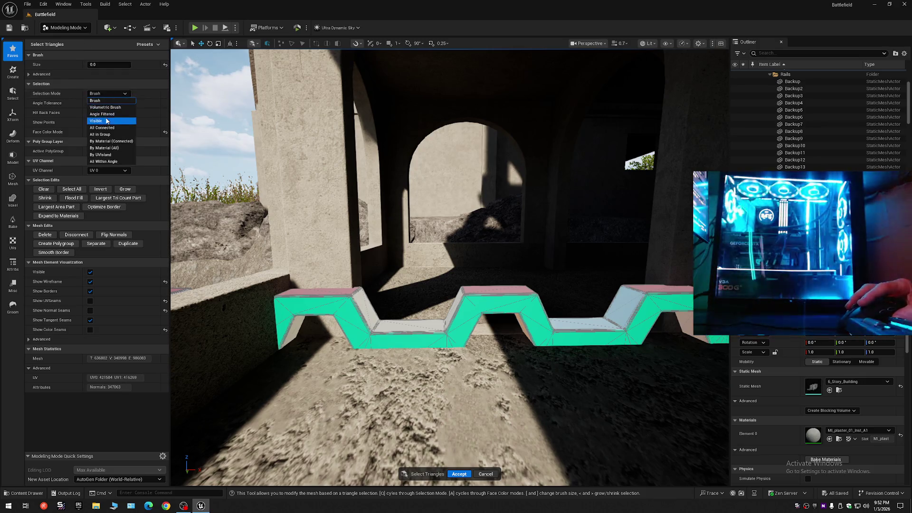
click(103, 127)
click(478, 307)
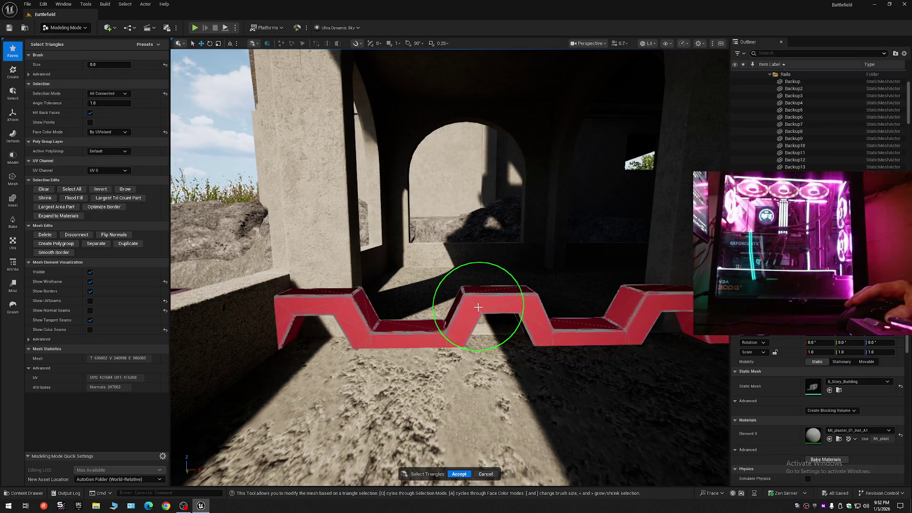
mouse_move(478, 307)
mouse_down()
mouse_move(488, 285)
mouse_move(615, 285)
mouse_move(571, 304)
mouse_up()
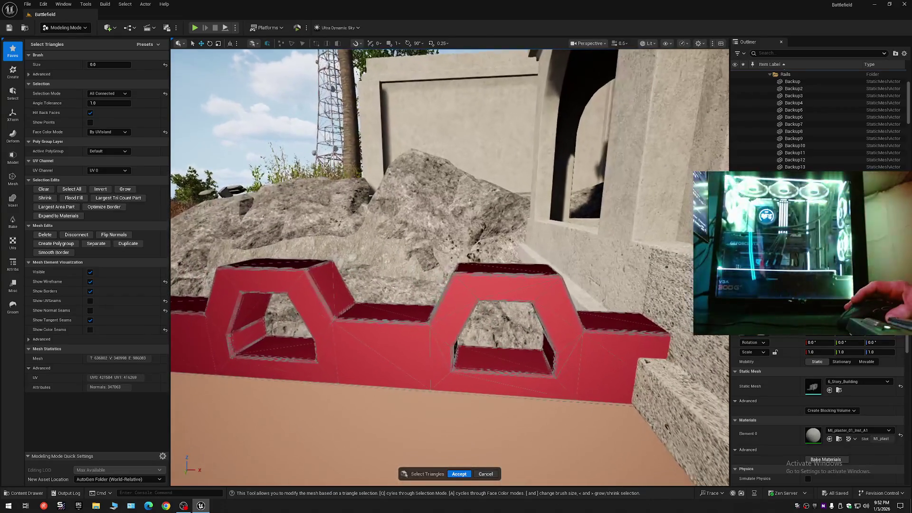
mouse_move(448, 286)
mouse_down()
mouse_move(445, 304)
mouse_move(448, 287)
mouse_up()
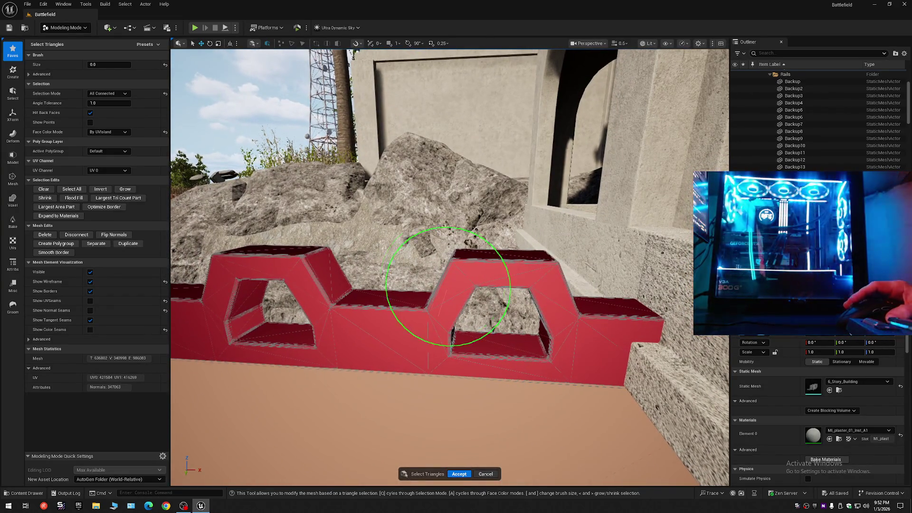
click(107, 94)
click(108, 109)
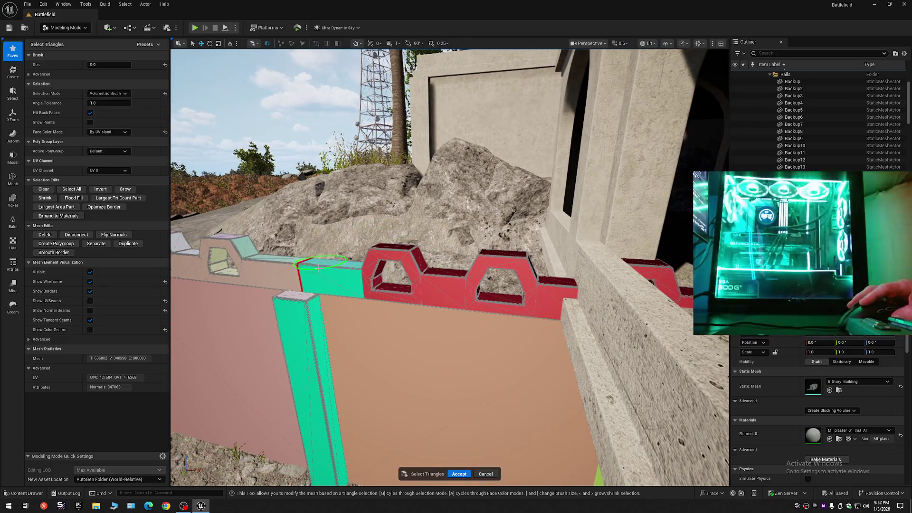
drag(411, 280, 341, 260)
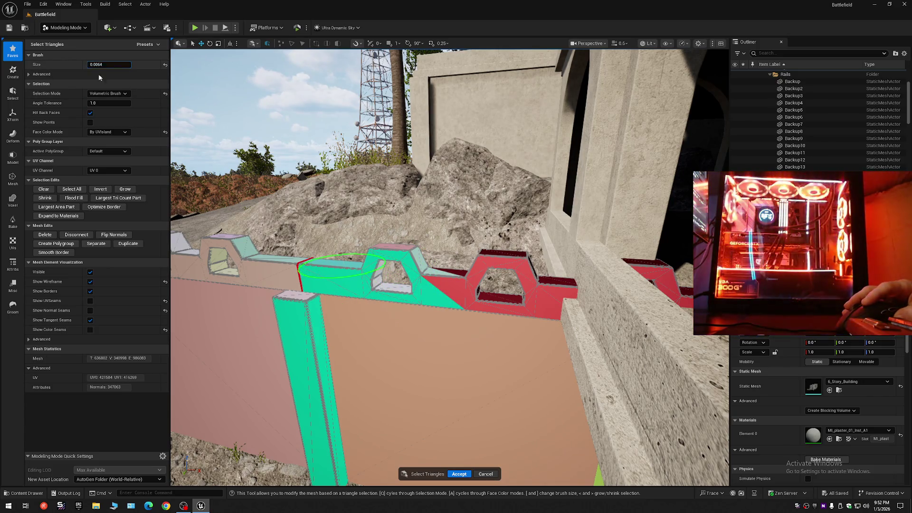
drag(412, 270, 455, 290)
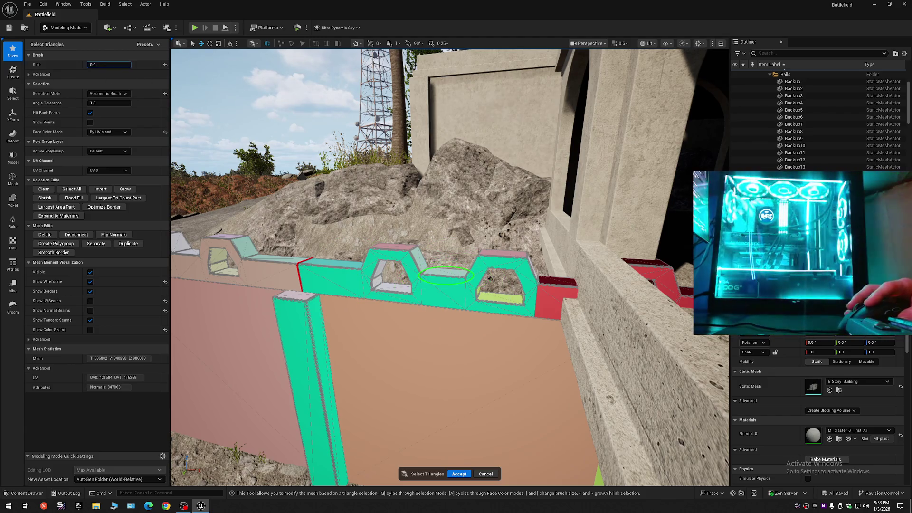
Step: Reselect the rail via All Within Angle and All Connected, then brush off all but the end block
click(111, 94)
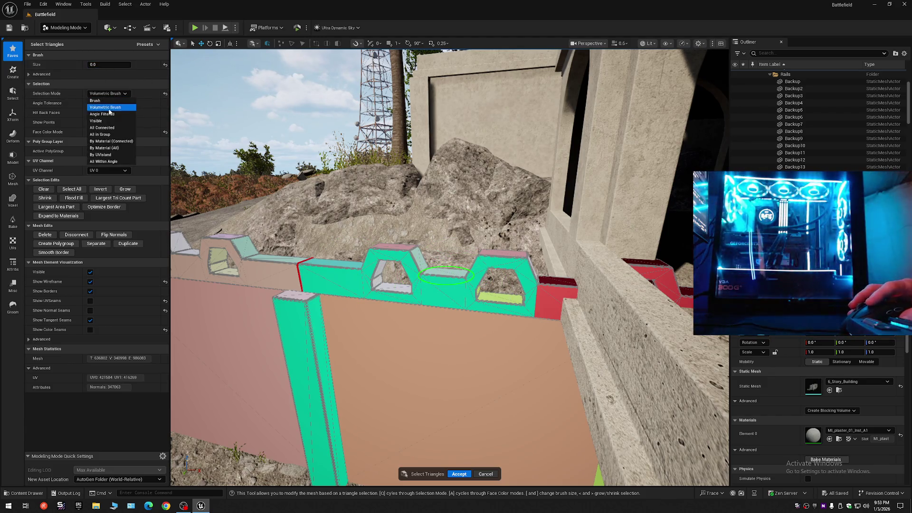
click(104, 161)
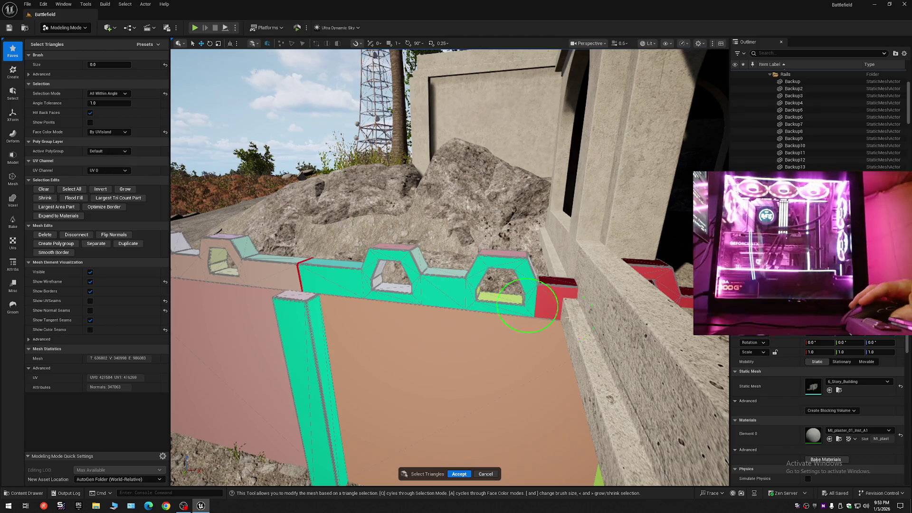
click(557, 296)
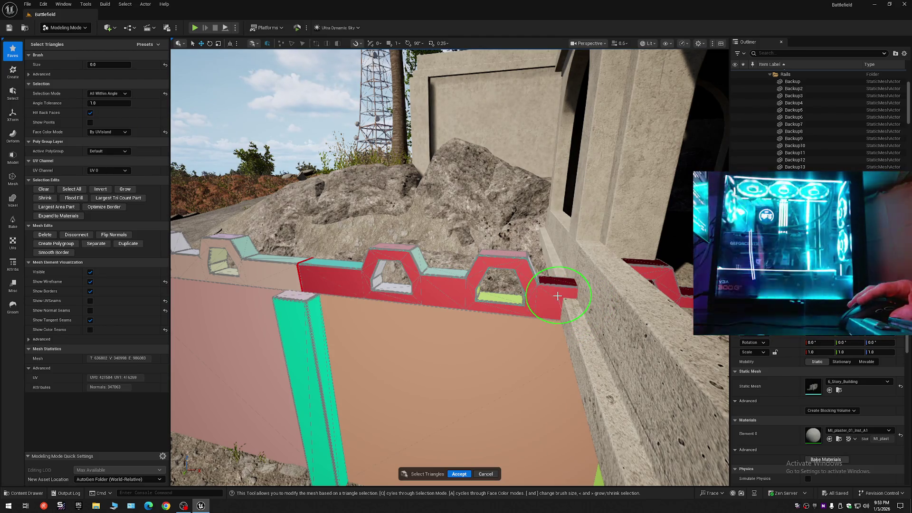
click(110, 94)
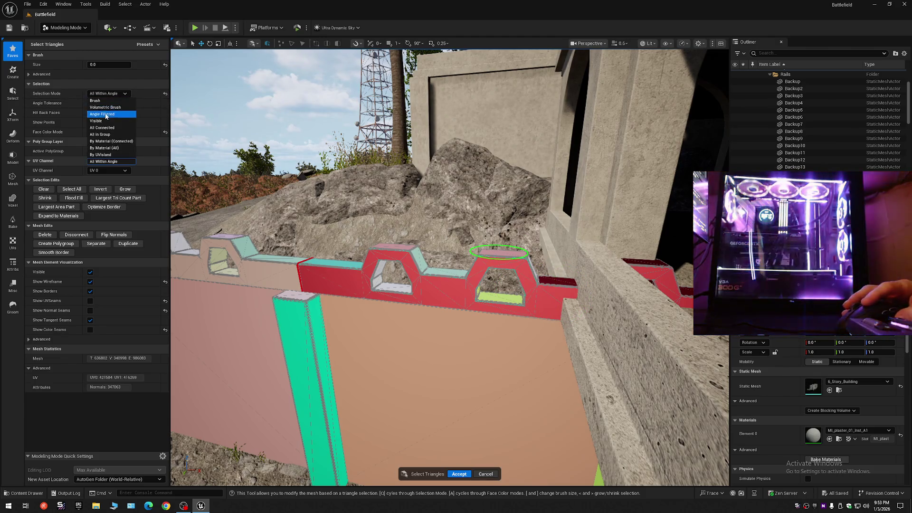
click(101, 127)
click(420, 284)
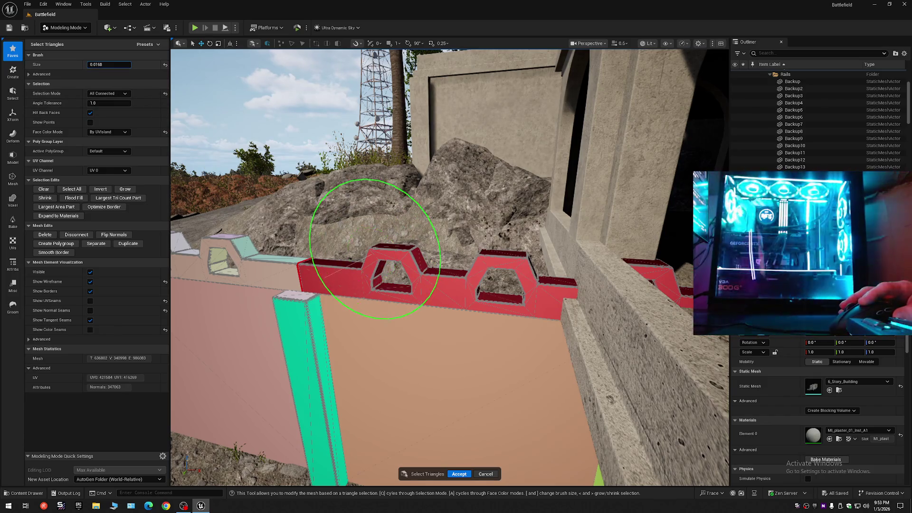
click(98, 94)
click(104, 112)
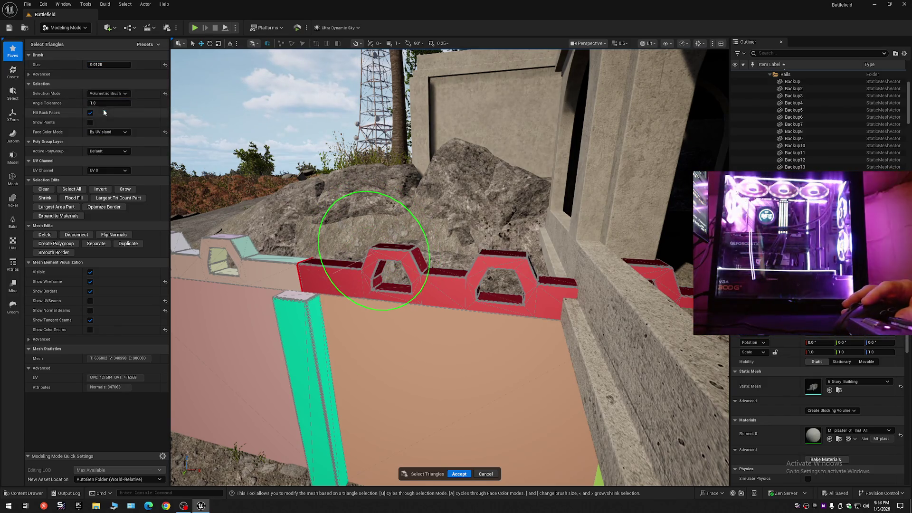
mouse_move(305, 271)
mouse_down()
mouse_move(346, 270)
mouse_move(261, 291)
mouse_move(463, 276)
mouse_up()
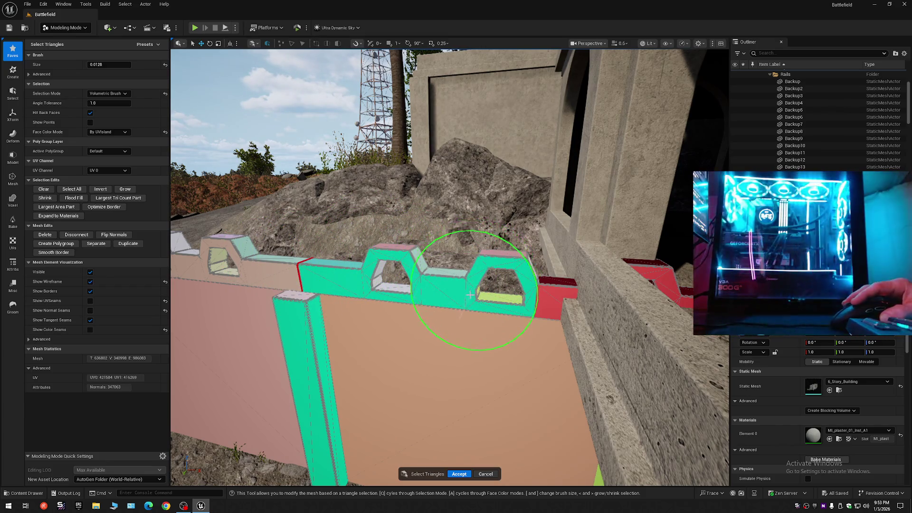
click(108, 94)
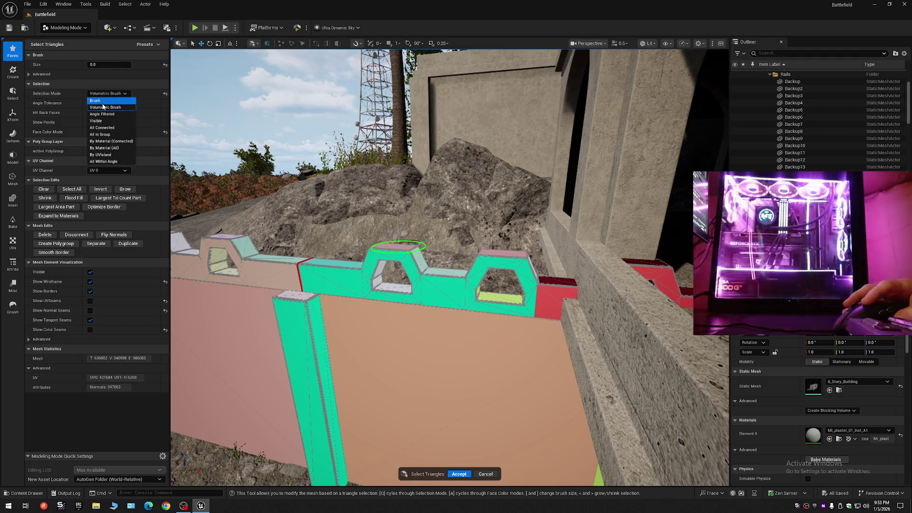
Step: Switch to Brush mode and remove the red end block from the selection
click(101, 103)
scroll(362, 260, up, 5)
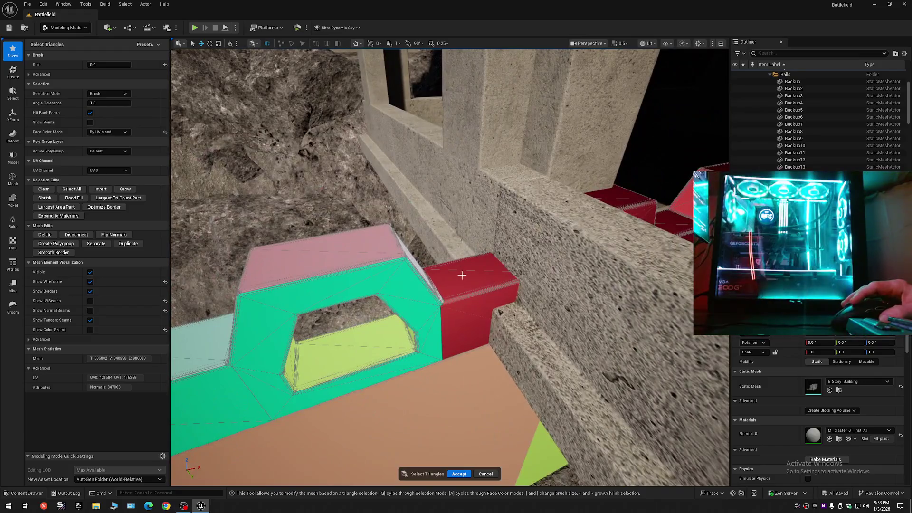
drag(462, 275, 451, 287)
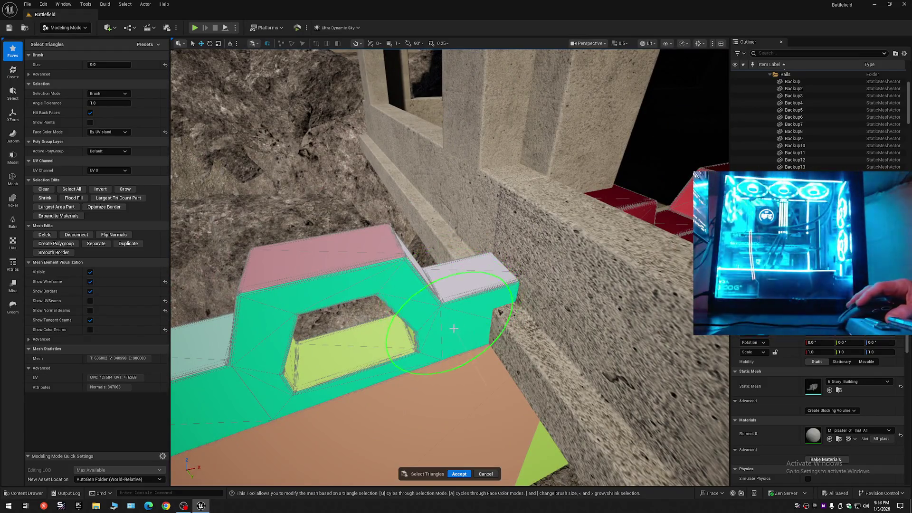
Step: Fly along the rail to inspect its ledge, then cancel the Select Triangles tool
scroll(454, 328, down, 3)
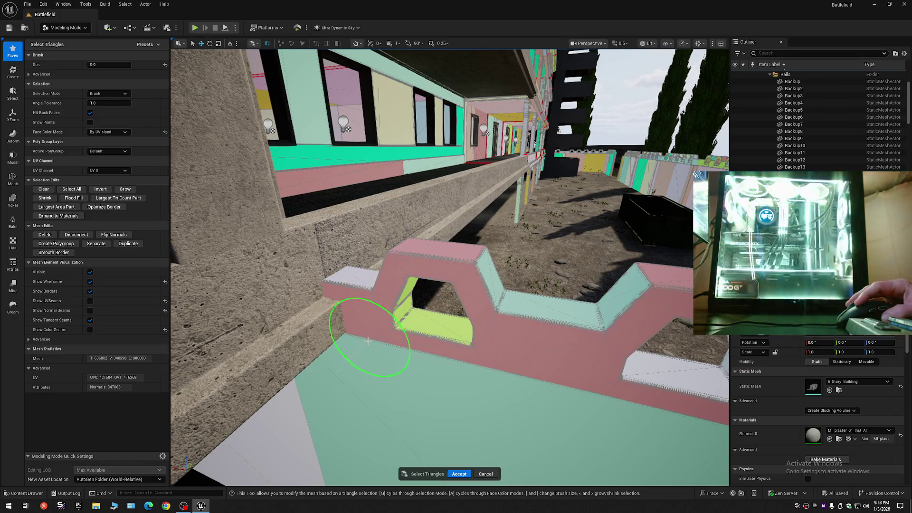
scroll(380, 333, down, 5)
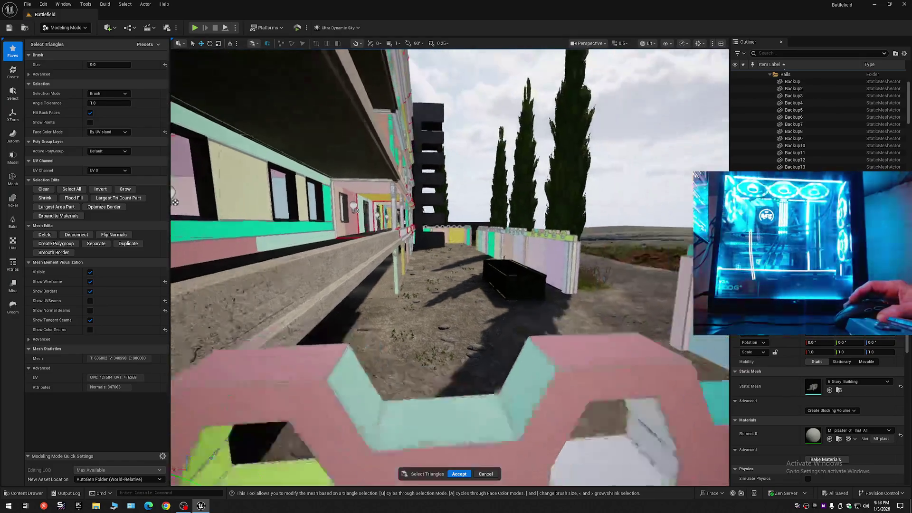
scroll(449, 266, down, 2)
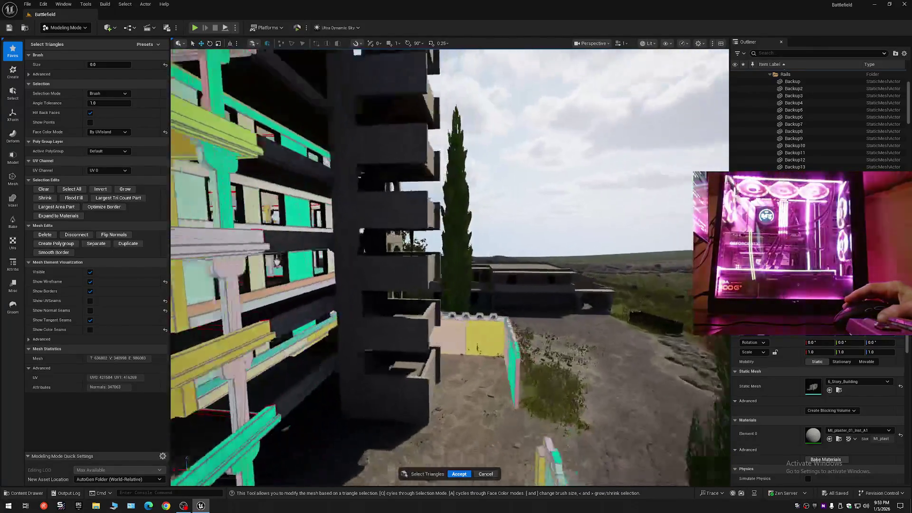
scroll(450, 266, down, 1)
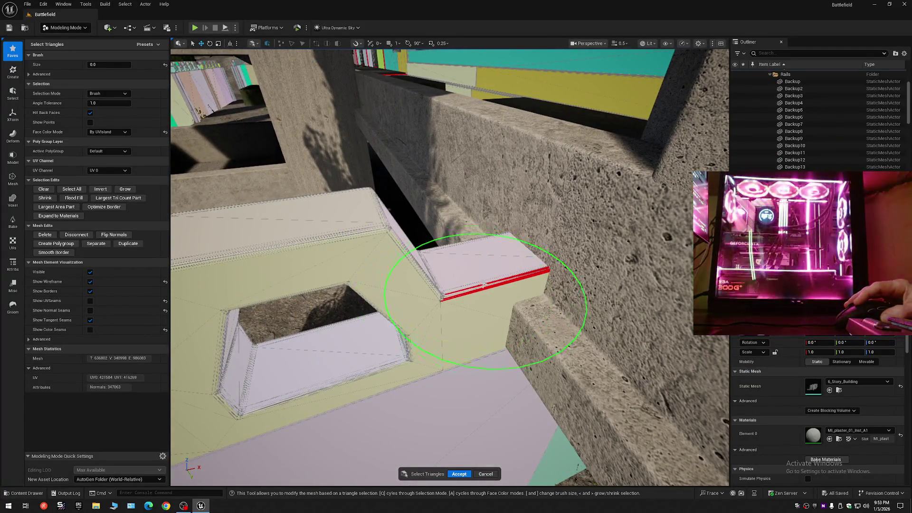
scroll(486, 286, down, 2)
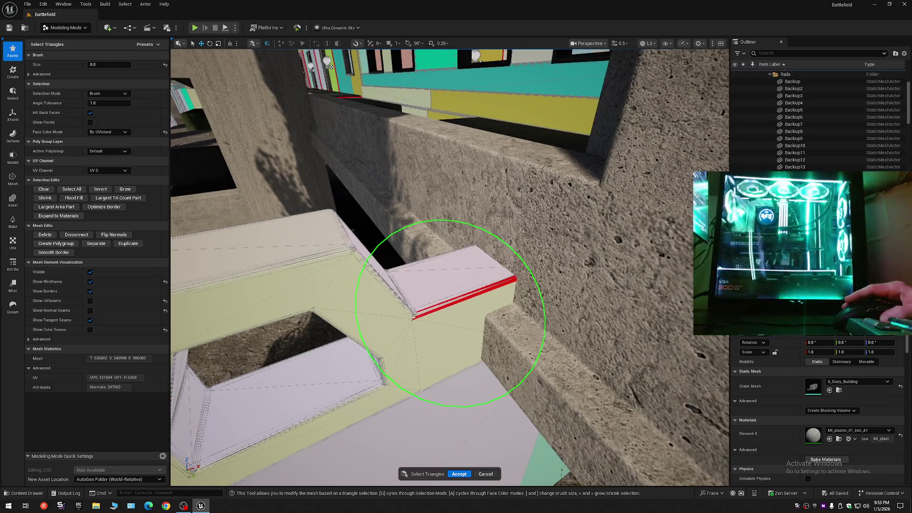
scroll(410, 216, down, 2)
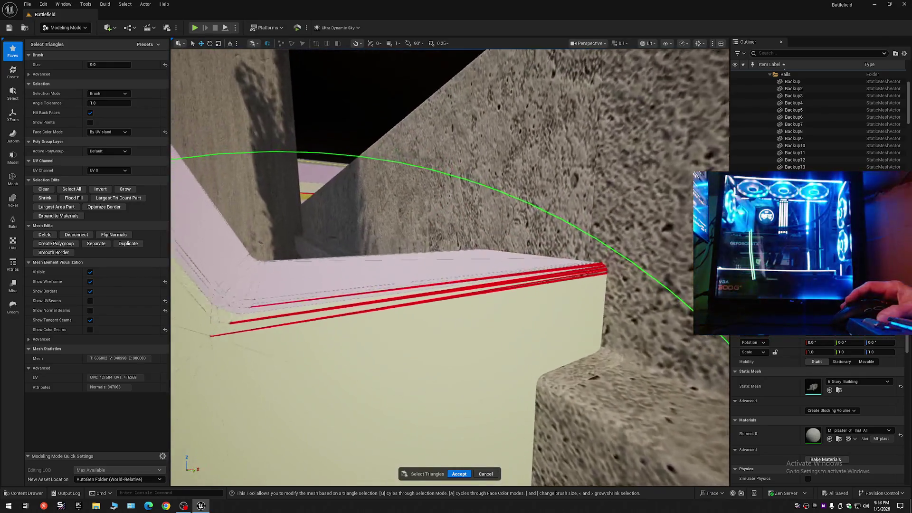
scroll(491, 300, down, 3)
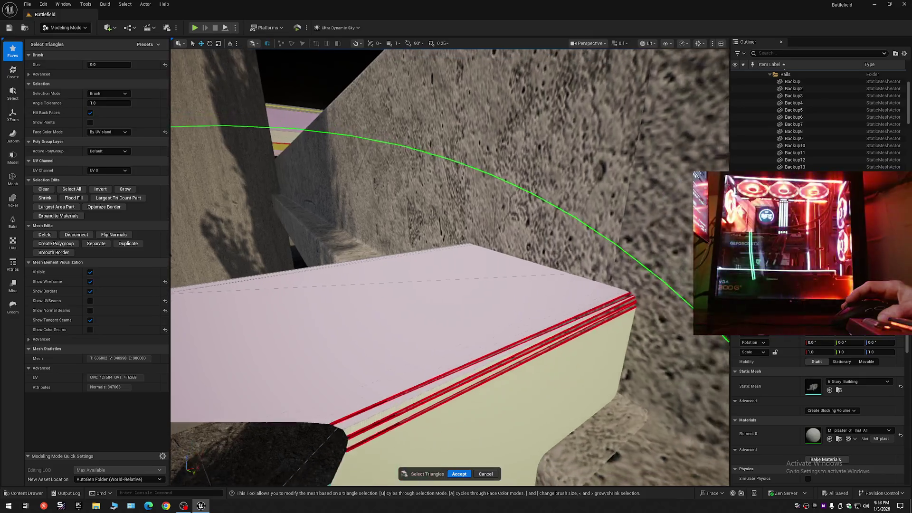
scroll(490, 300, down, 2)
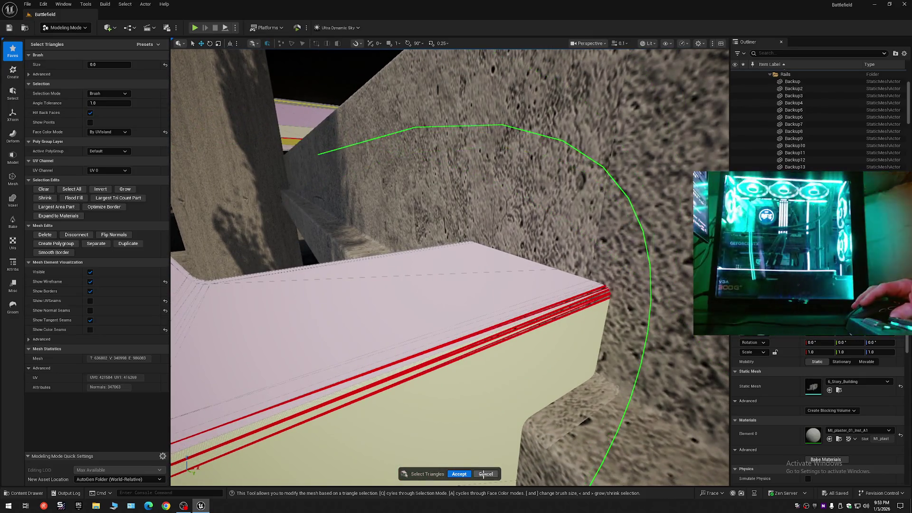
click(485, 474)
Step: Start Tri Select on the rail with All Connected selection mode
mouse_move(482, 457)
mouse_down()
mouse_move(404, 453)
mouse_move(452, 457)
mouse_move(414, 414)
mouse_move(389, 408)
mouse_move(366, 427)
mouse_move(333, 408)
mouse_move(537, 291)
mouse_up()
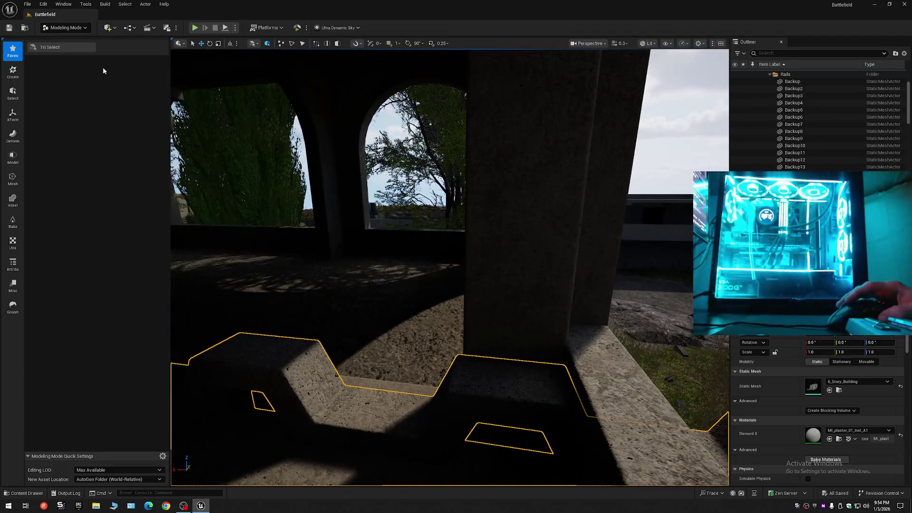
click(61, 47)
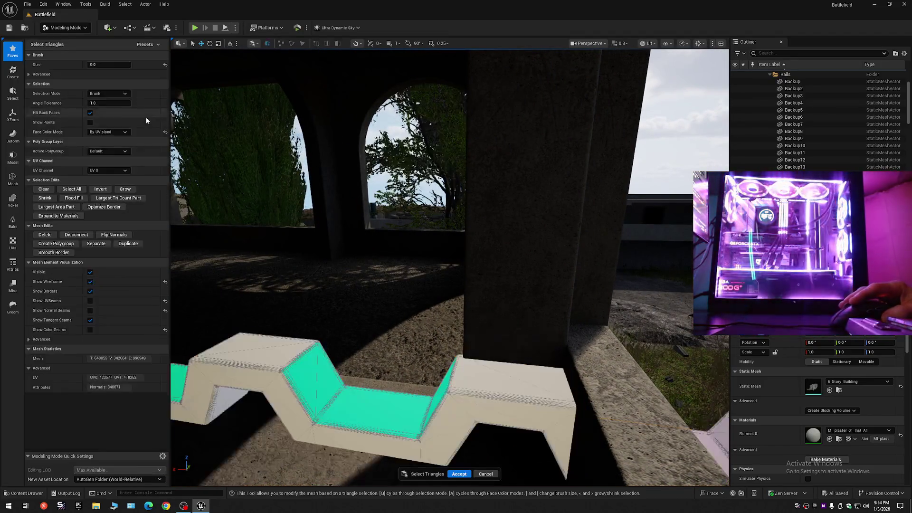
click(109, 93)
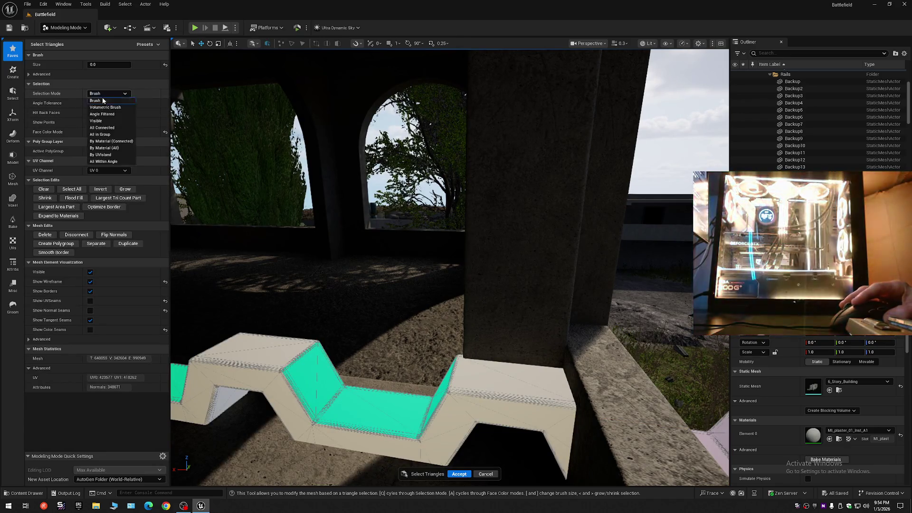
click(107, 125)
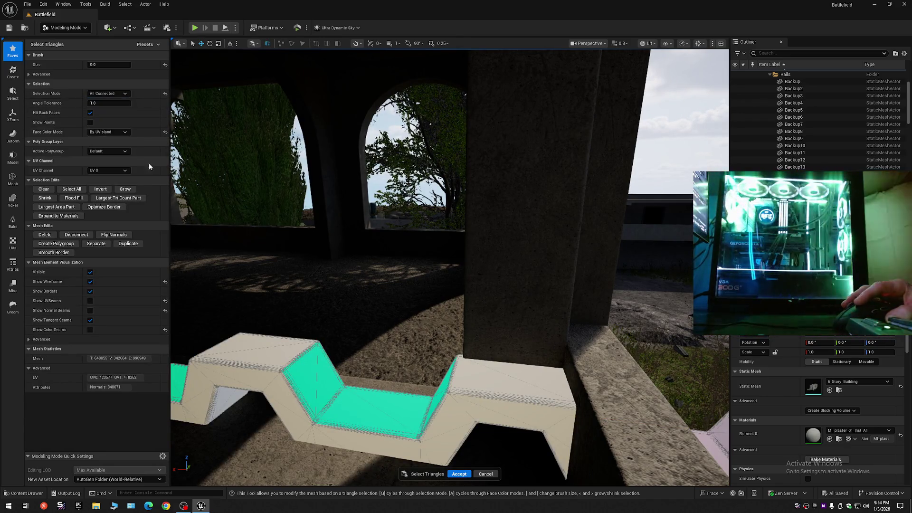
Step: Set the viewport Scalability shadow quality to Low
click(682, 43)
mouse_move(696, 93)
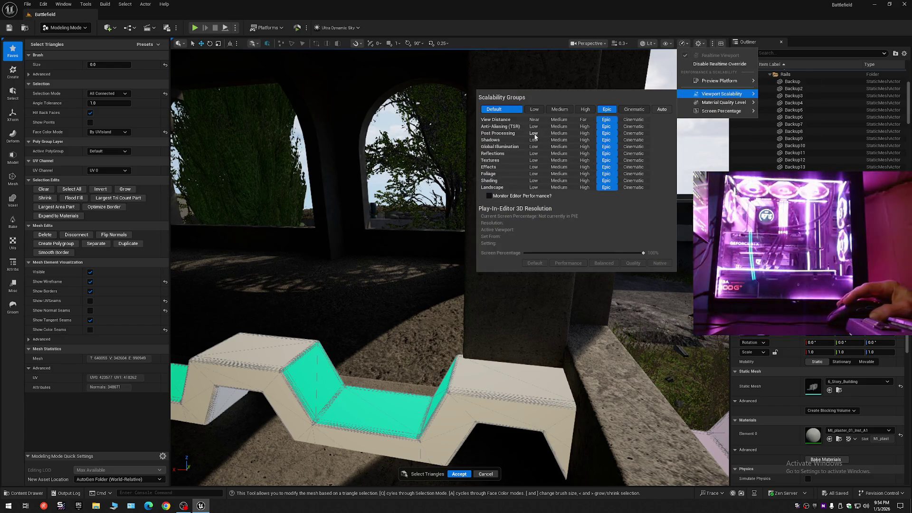
click(535, 142)
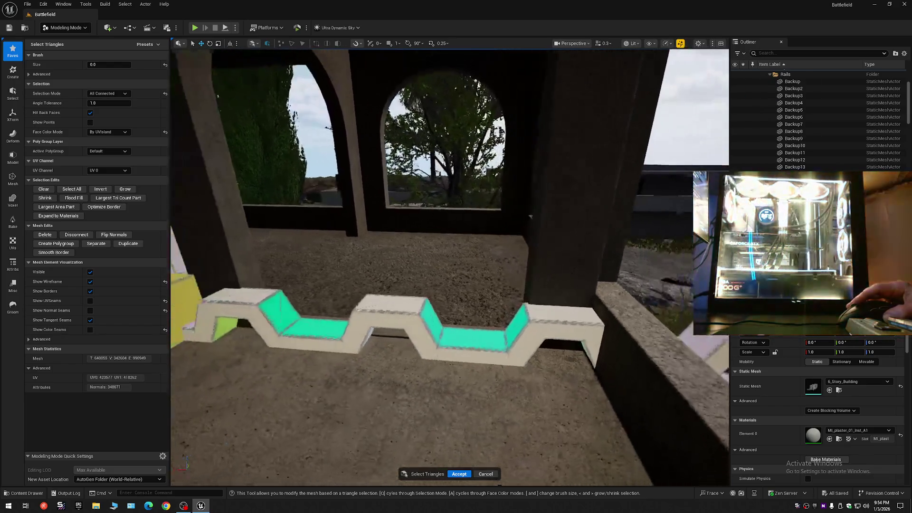
Step: Raise the brush size to 0.0024, cycle through Volumetric Brush, and paint over rail triangles
key(Up)
key(Left)
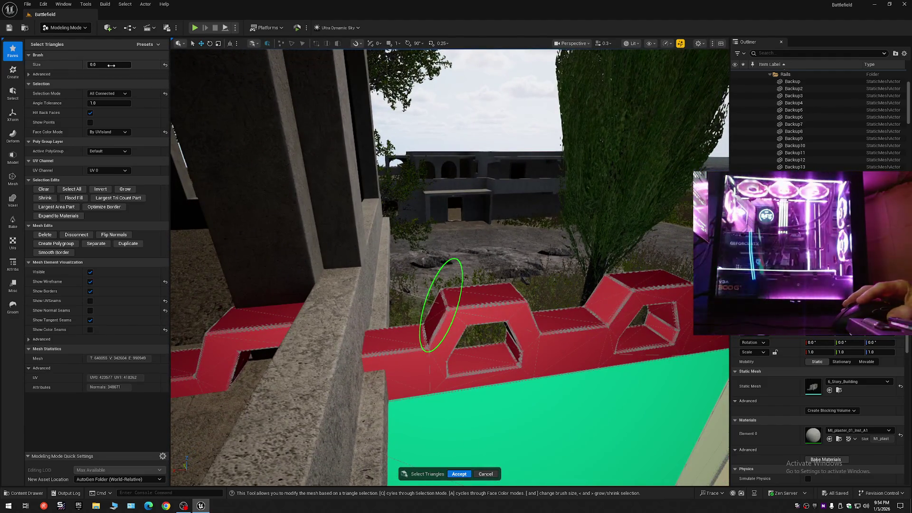
drag(109, 65, 124, 65)
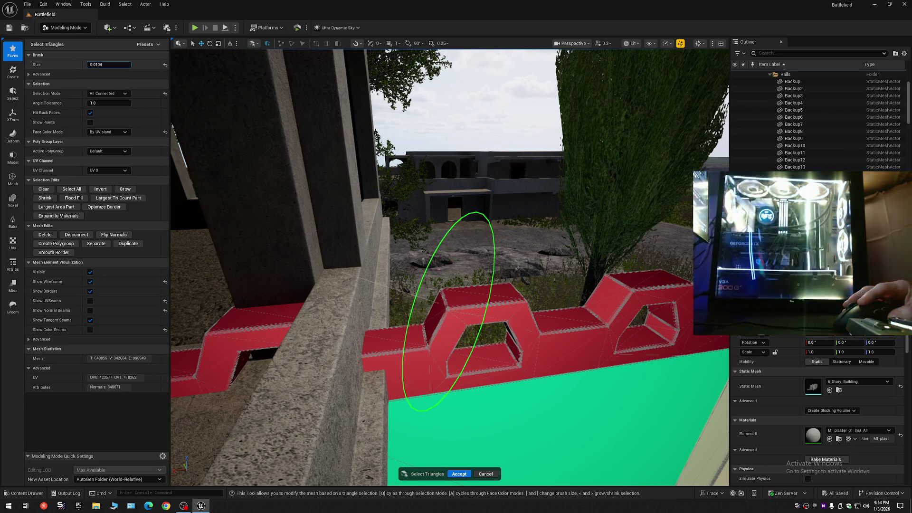
click(106, 94)
click(107, 112)
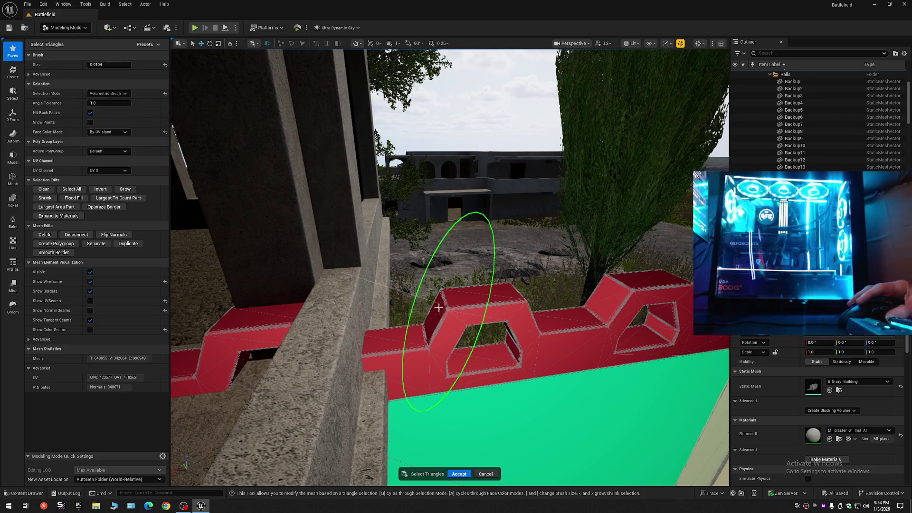
mouse_move(438, 308)
mouse_down()
mouse_move(354, 335)
mouse_move(543, 281)
mouse_up()
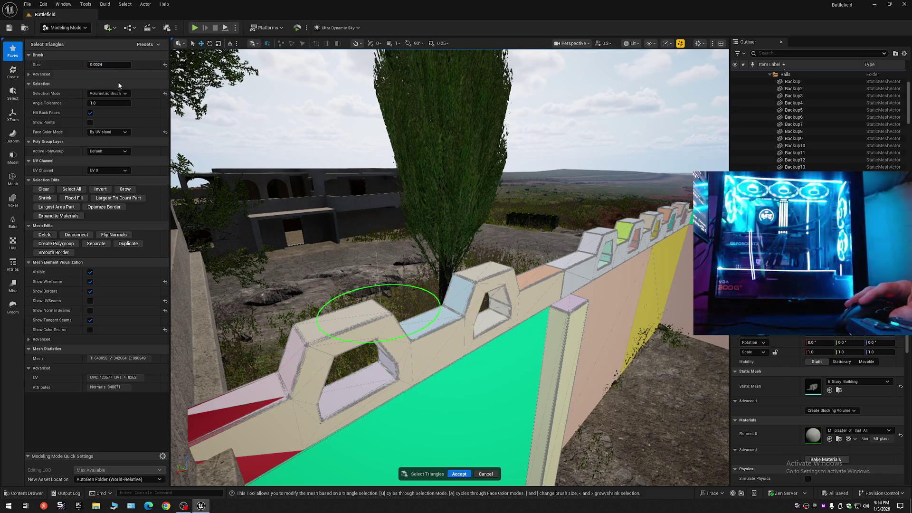
click(113, 94)
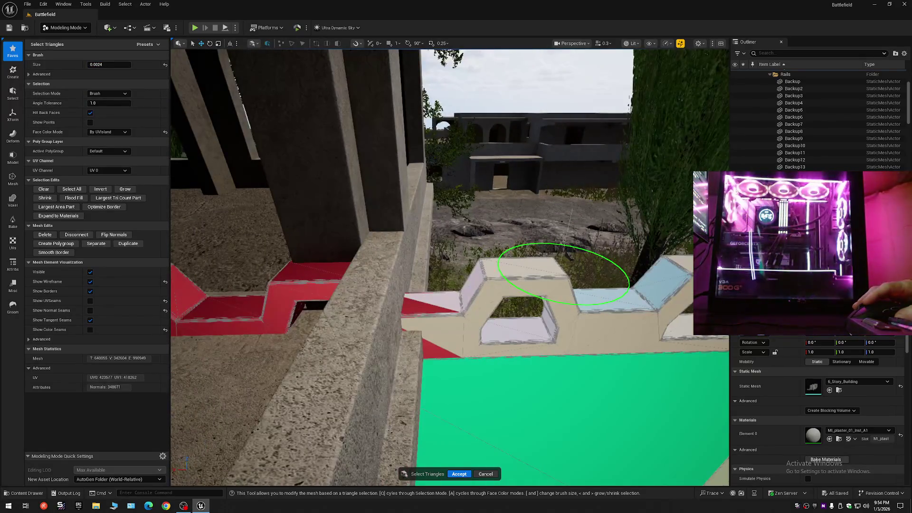
drag(441, 308, 441, 316)
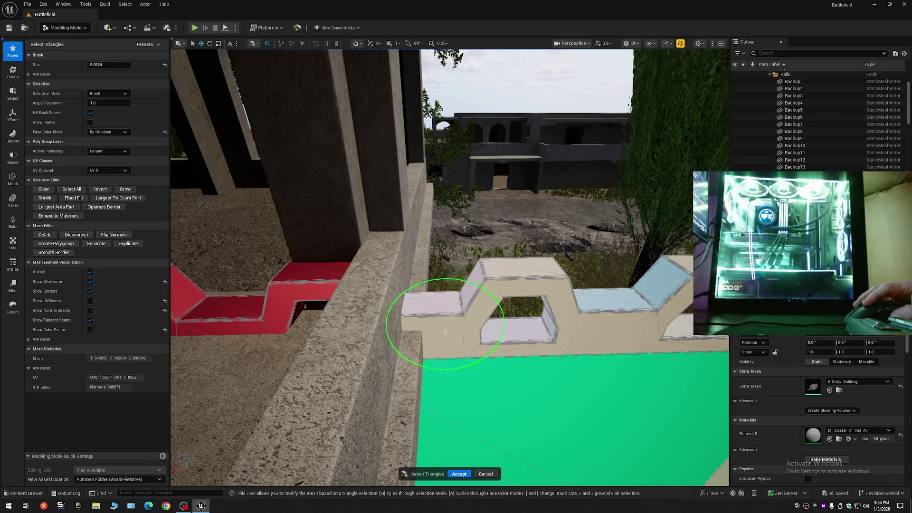
Step: Reset the brush size to zero and select the large wall triangle
key(bracketleft)
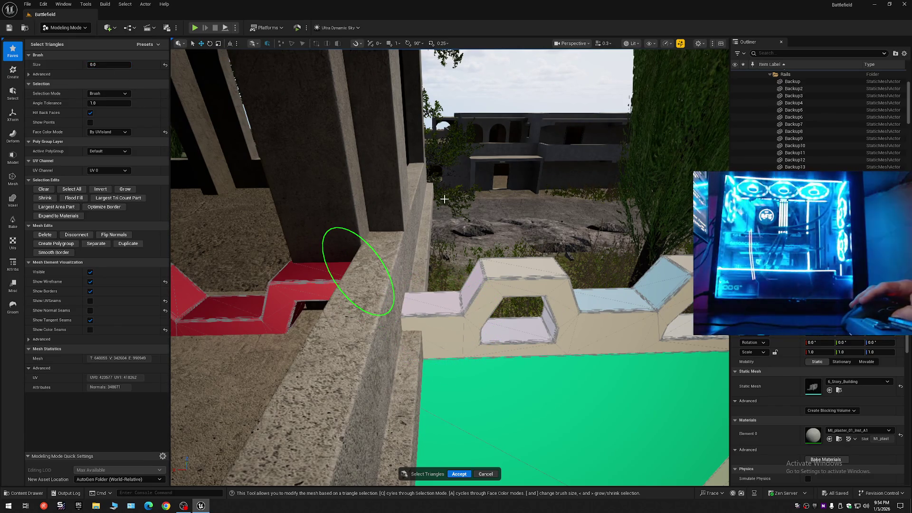
scroll(445, 199, up, 5)
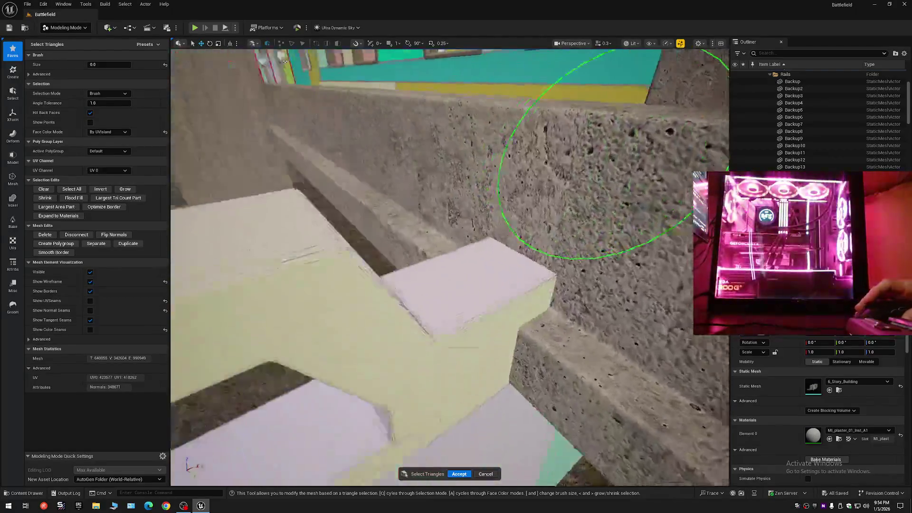
scroll(450, 224, down, 5)
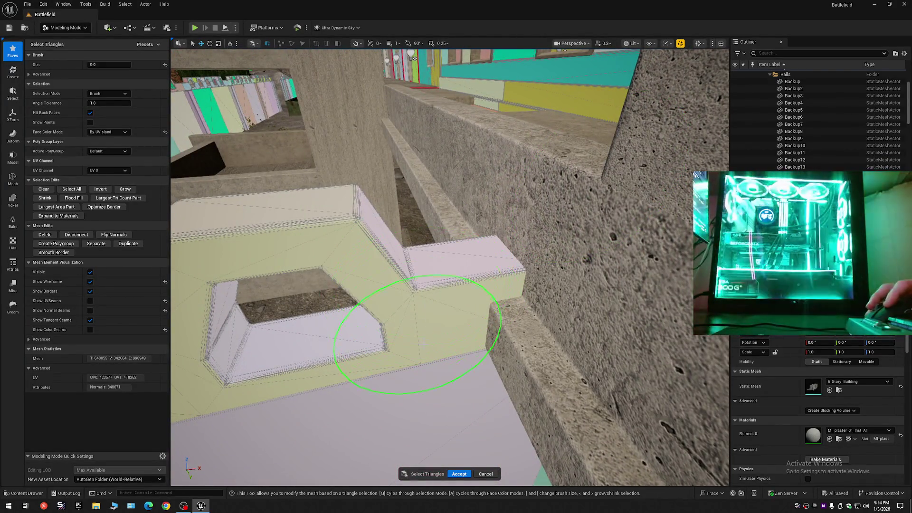
scroll(417, 335, up, 10)
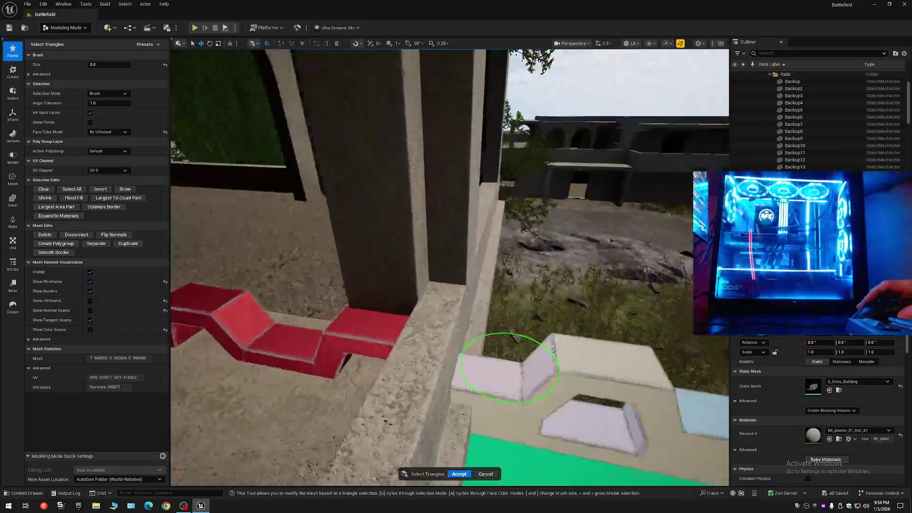
scroll(509, 368, down, 5)
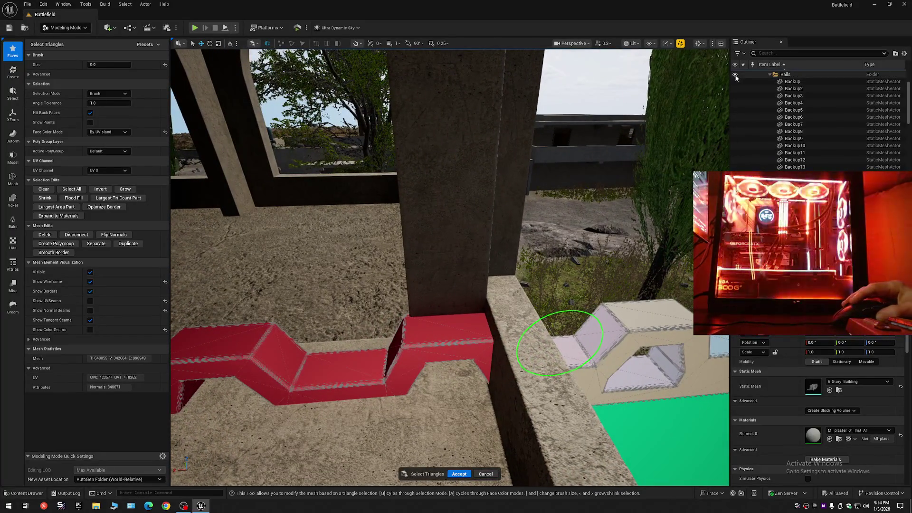
scroll(518, 333, up, 5)
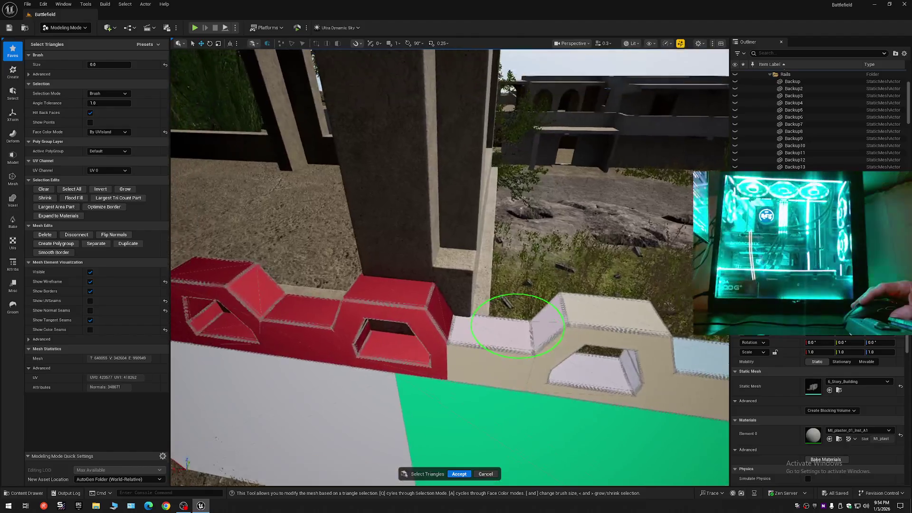
scroll(518, 326, down, 3)
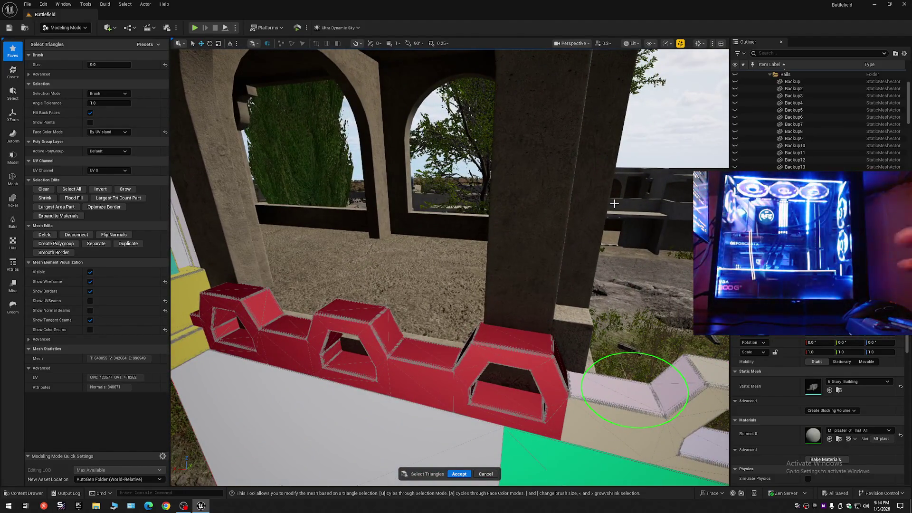
scroll(658, 221, up, 5)
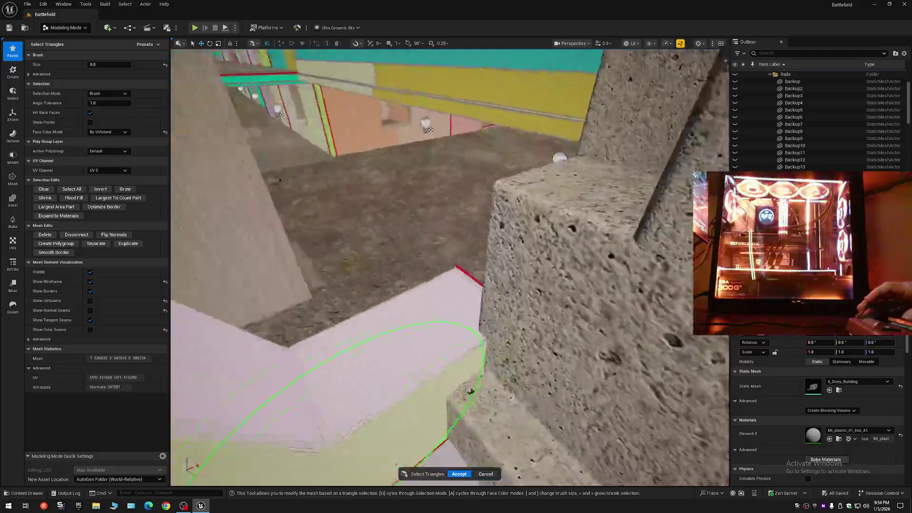
scroll(318, 380, down, 3)
scroll(408, 326, up, 5)
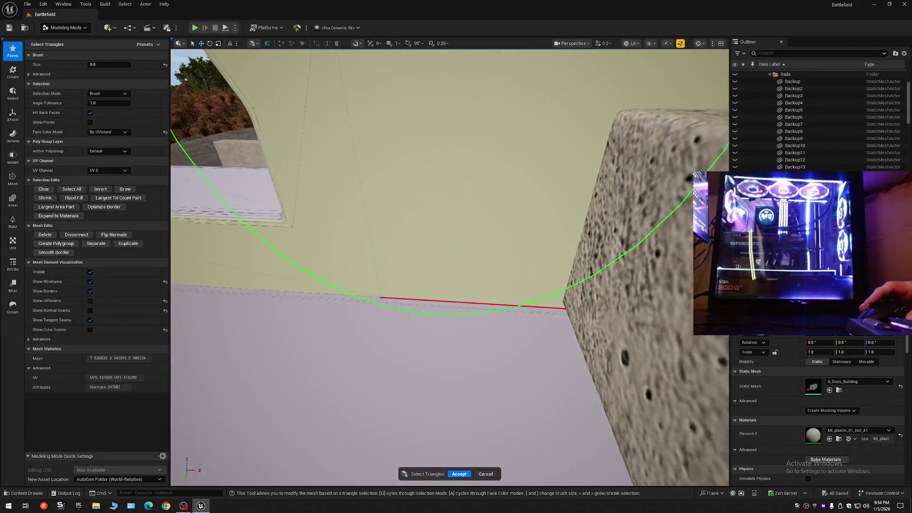
scroll(432, 285, down, 3)
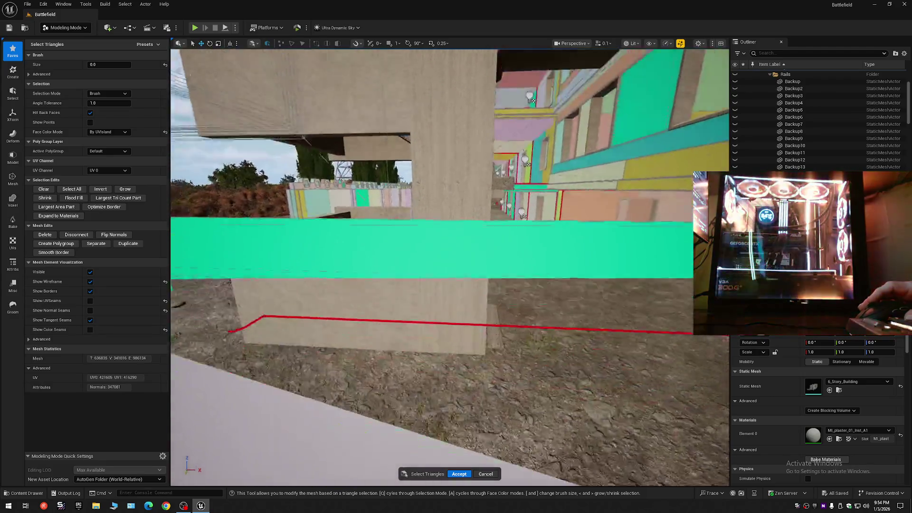
scroll(432, 285, up, 4)
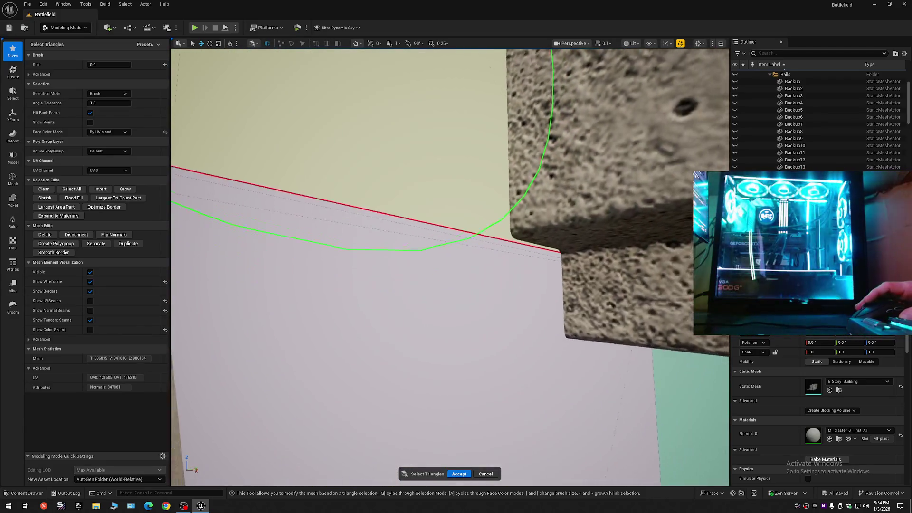
scroll(449, 266, down, 5)
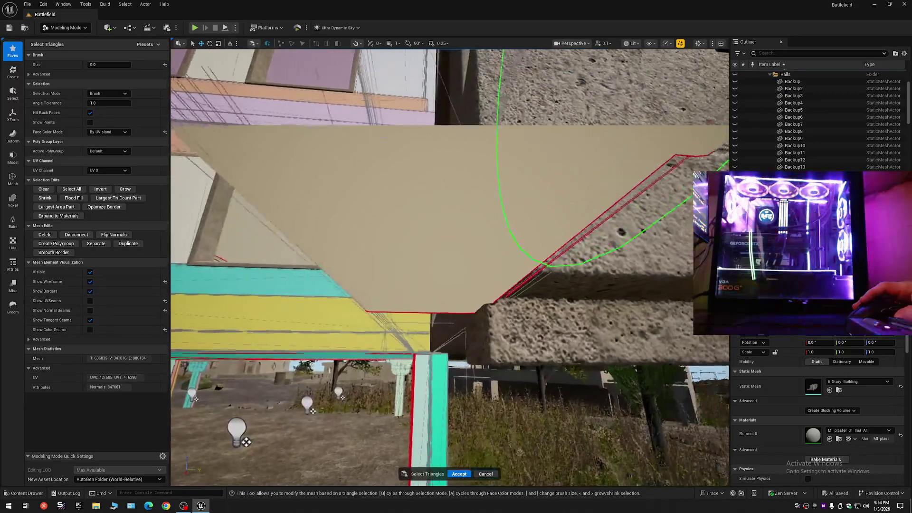
scroll(617, 157, up, 3)
click(589, 181)
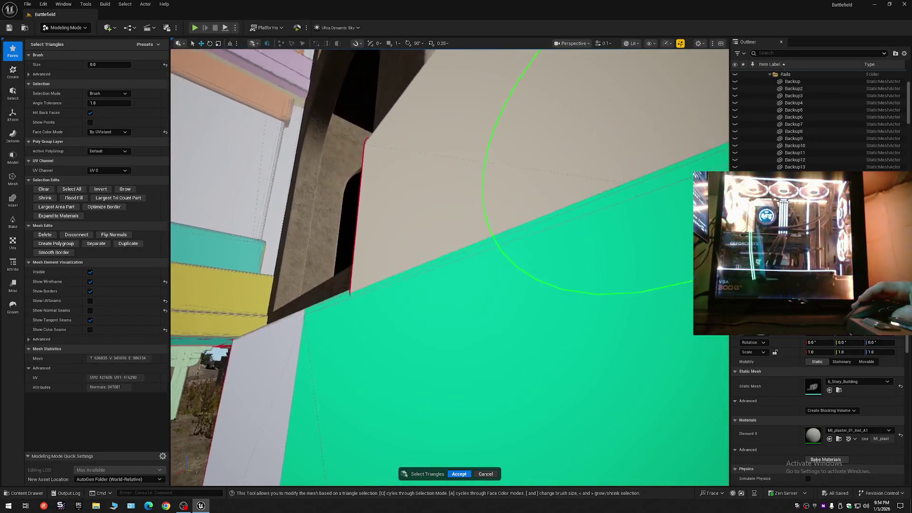
Step: Undo Delete Faces to restore the wall, then fly back to the rail wall
scroll(589, 171, down, 4)
scroll(547, 171, down, 1)
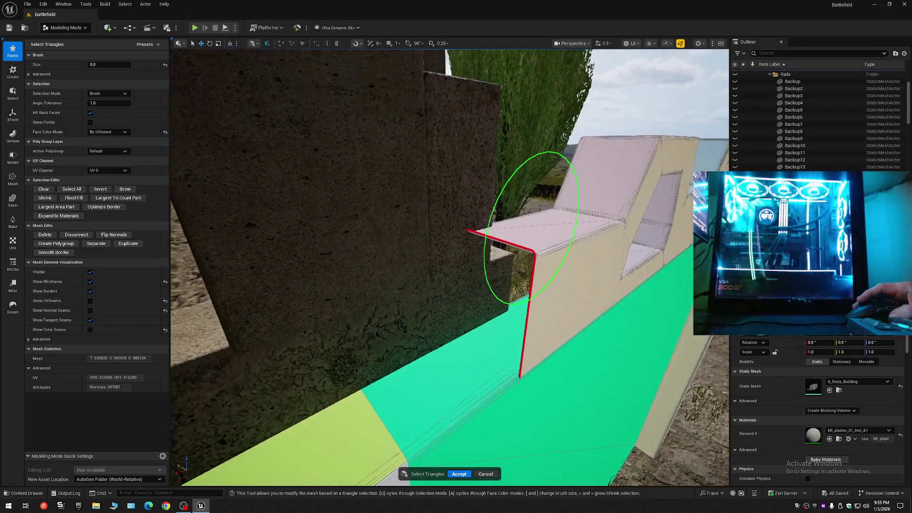
scroll(589, 247, down, 1)
key(ctrl+z)
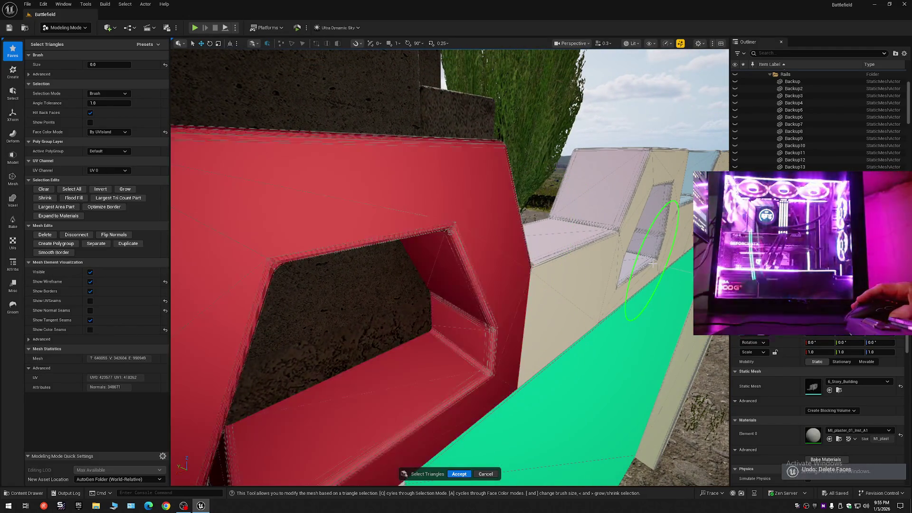
mouse_move(653, 262)
mouse_down()
mouse_move(622, 185)
mouse_move(266, 285)
mouse_up()
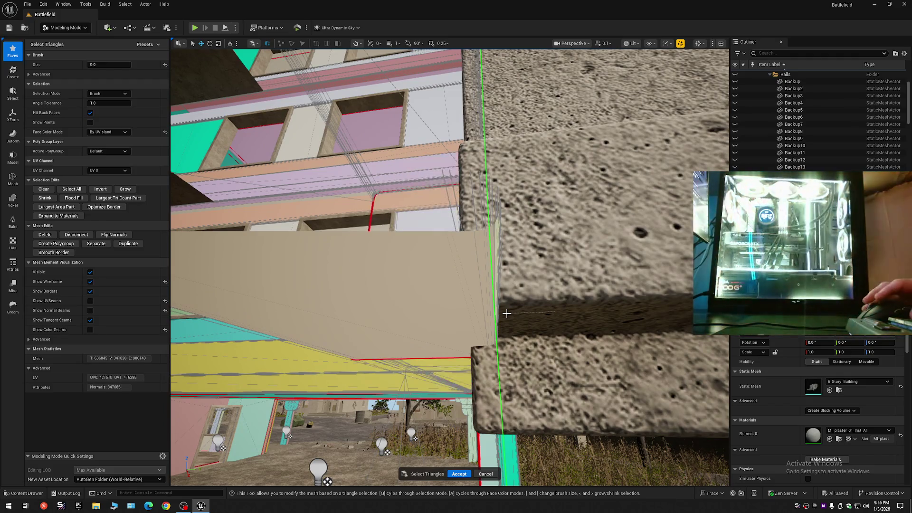
mouse_move(506, 313)
mouse_down()
mouse_move(549, 392)
mouse_move(180, 98)
mouse_up()
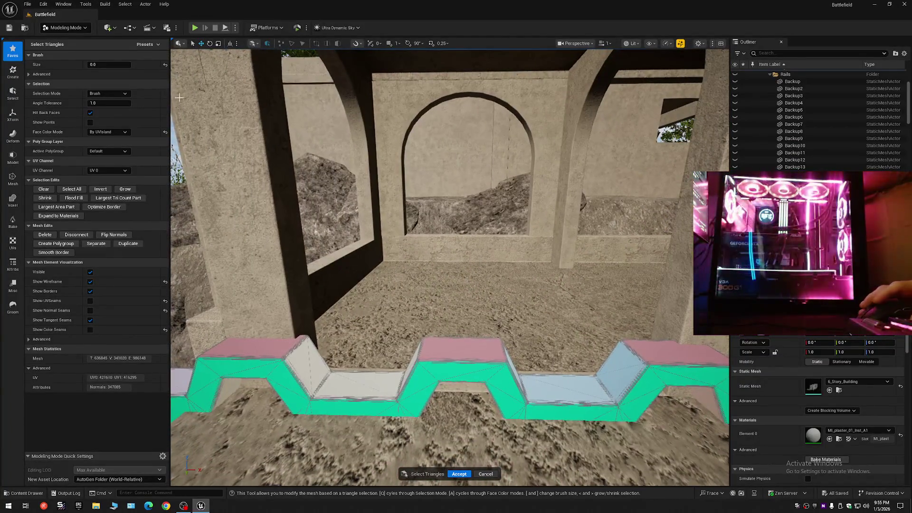
click(99, 94)
Step: Select the crenellated rail with All Connected, then paint on its red faces in Volumetric Brush and Brush modes
click(99, 128)
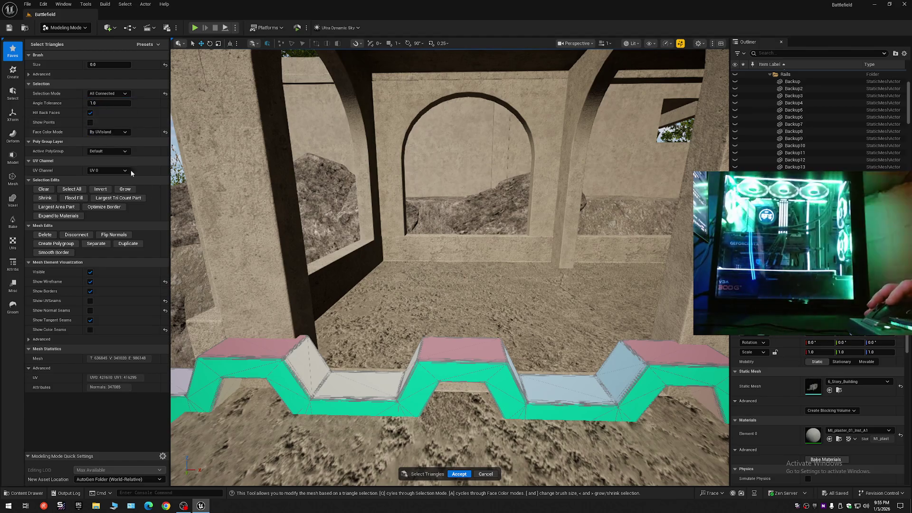
click(446, 367)
drag(109, 64, 114, 65)
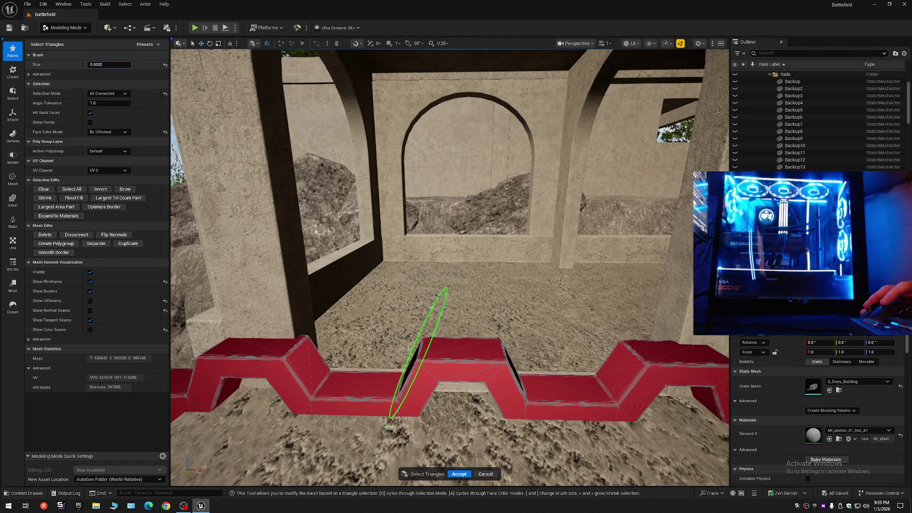
click(104, 94)
click(103, 108)
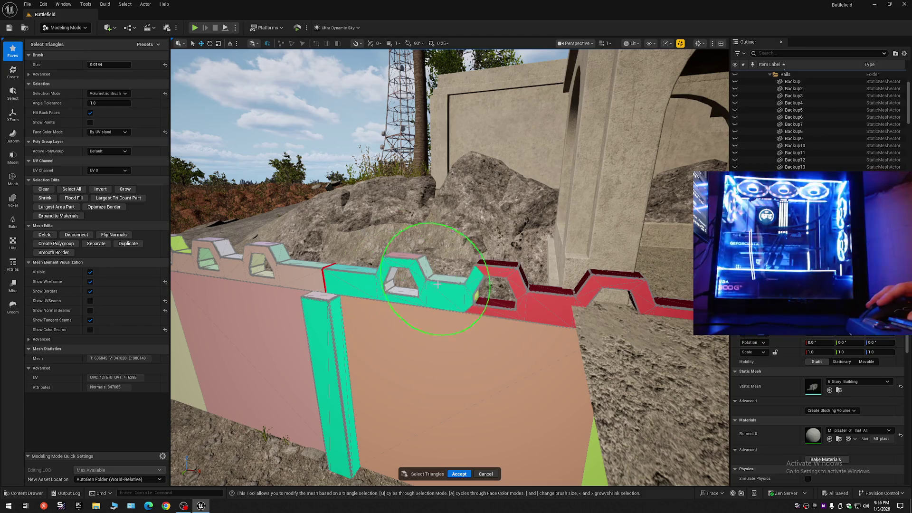
drag(437, 283, 463, 283)
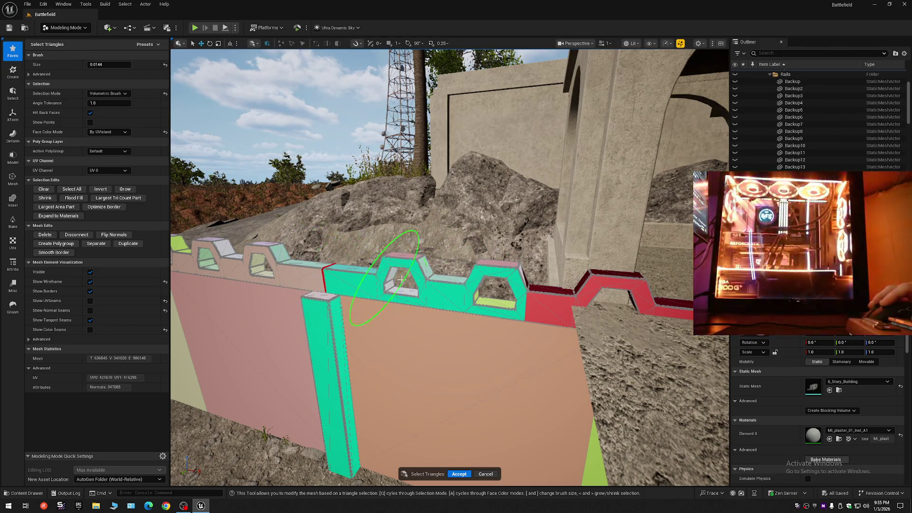
click(104, 94)
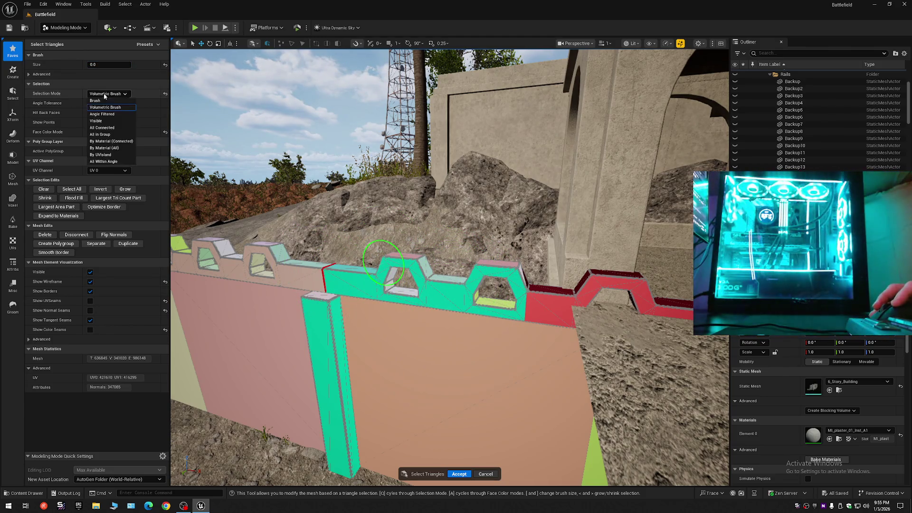
click(99, 101)
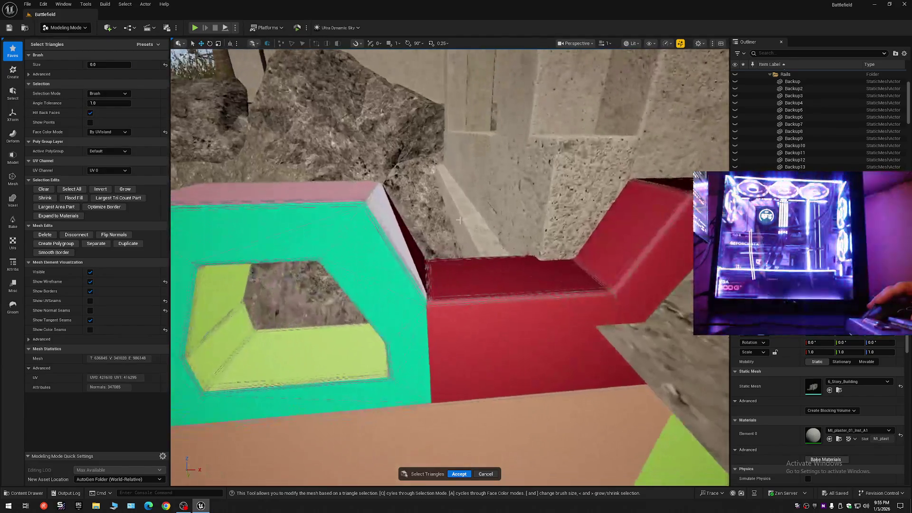
drag(387, 247, 473, 302)
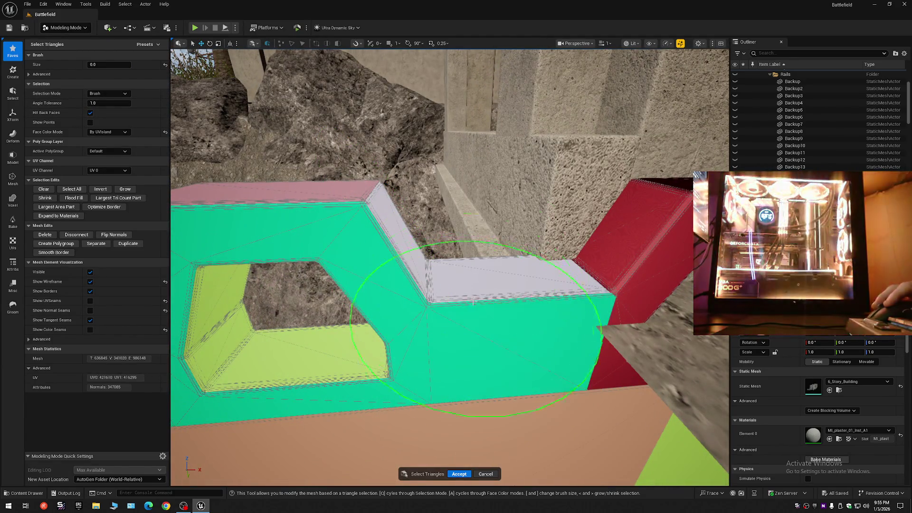
mouse_move(446, 388)
mouse_down()
mouse_move(417, 387)
mouse_move(304, 314)
mouse_move(437, 366)
mouse_move(380, 292)
mouse_up()
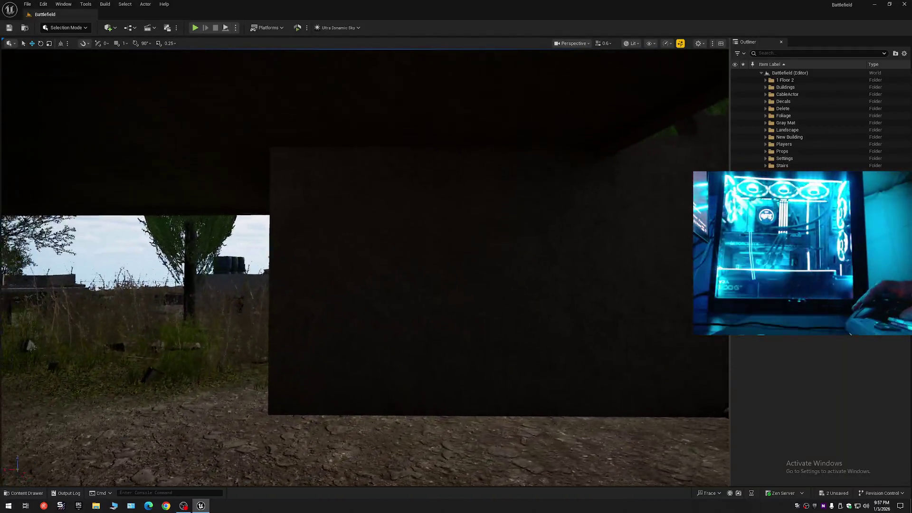
Step: Select the 6_Story_Building, choose Collapse All in the Outliner, and expand Battlefield (Editor)
mouse_move(365, 266)
mouse_down()
mouse_move(318, 261)
mouse_move(285, 223)
mouse_move(261, 223)
mouse_move(610, 132)
mouse_up()
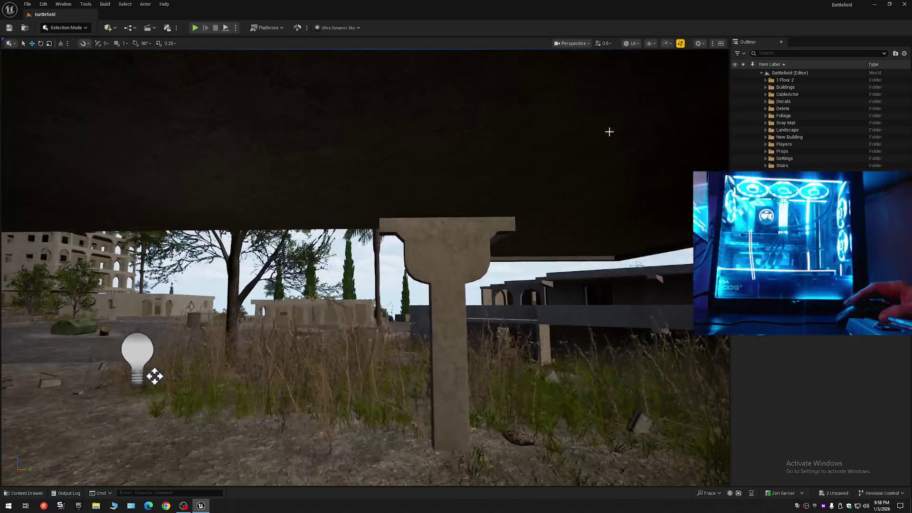
click(433, 228)
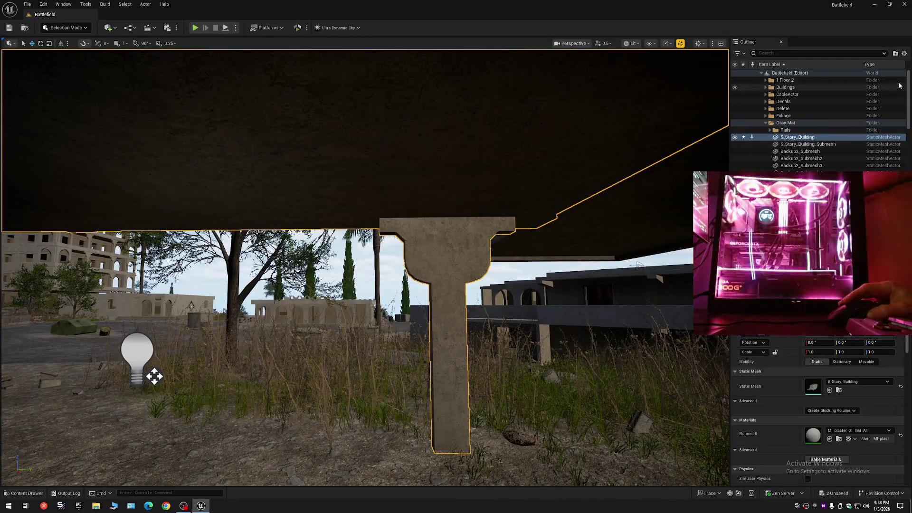
click(906, 56)
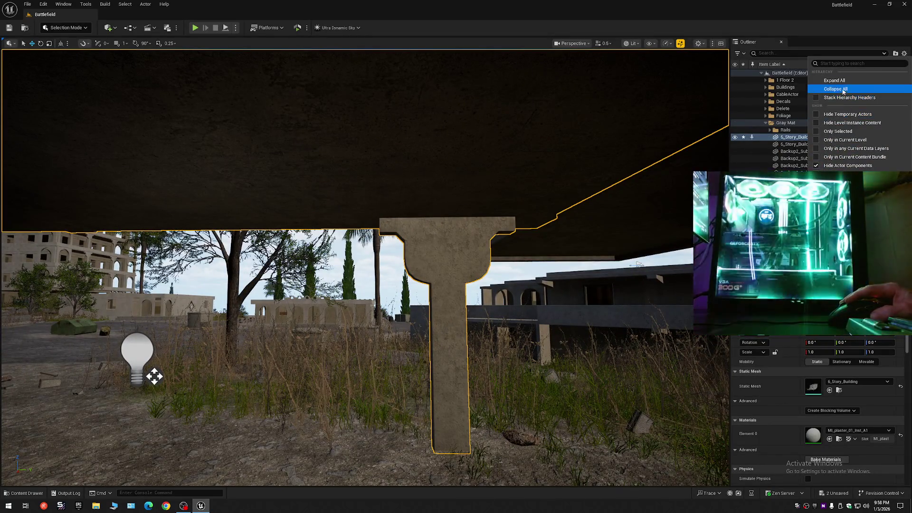
click(836, 89)
click(759, 98)
click(761, 73)
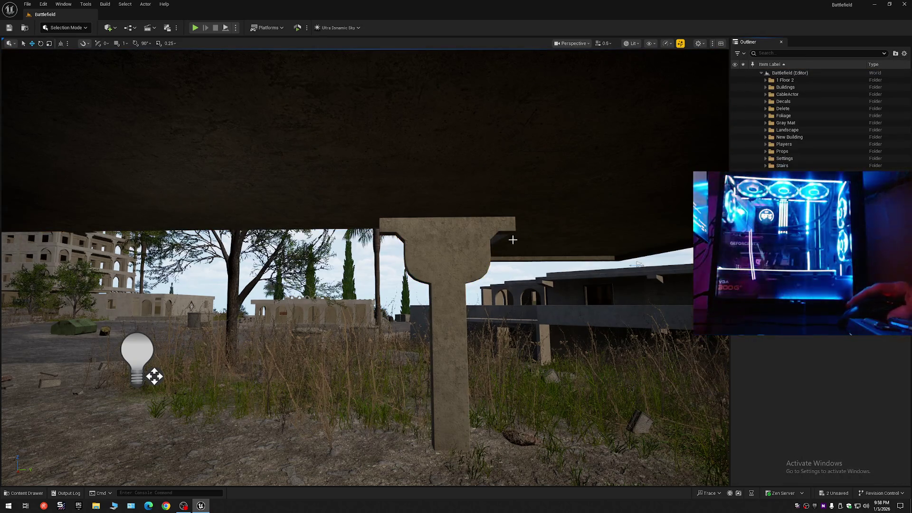
mouse_move(537, 228)
mouse_down()
mouse_move(513, 229)
mouse_move(532, 223)
mouse_up()
scroll(532, 223, up, 2)
key(s)
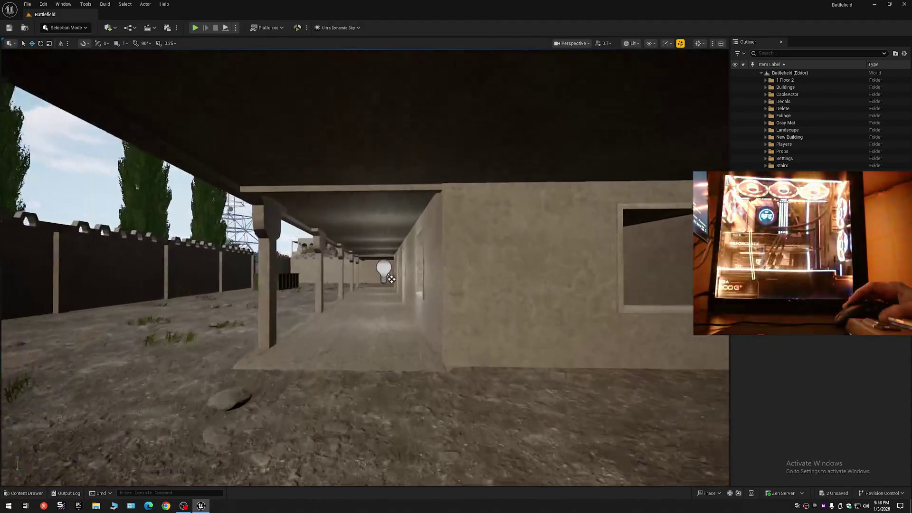
key(w)
scroll(364, 266, up, 1)
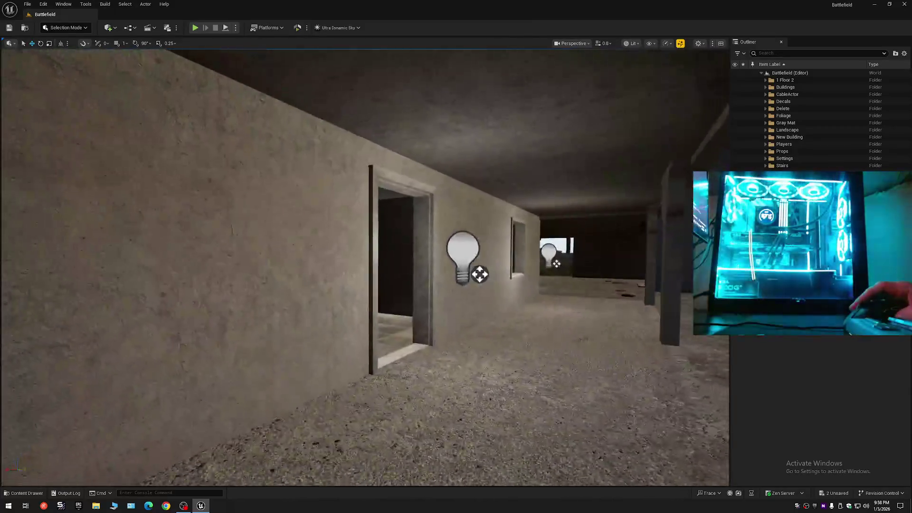
key(w)
key(w)
scroll(365, 266, down, 2)
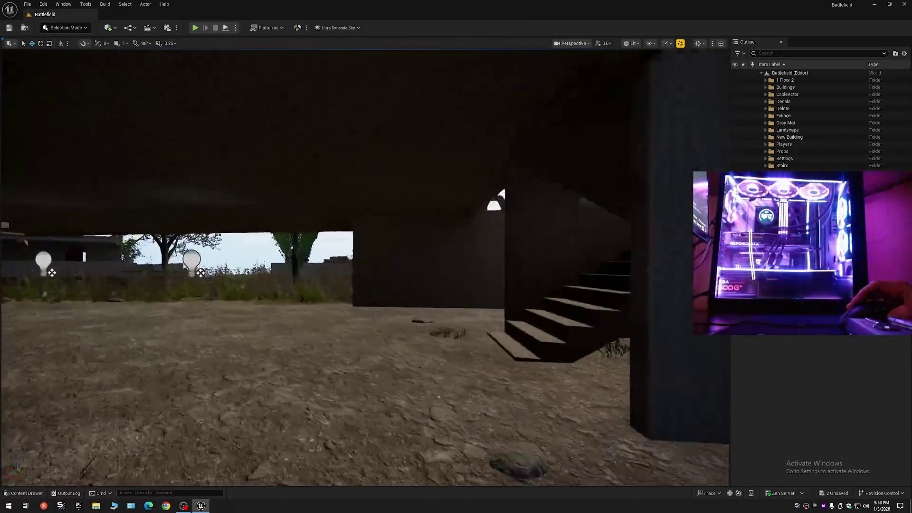
key(w)
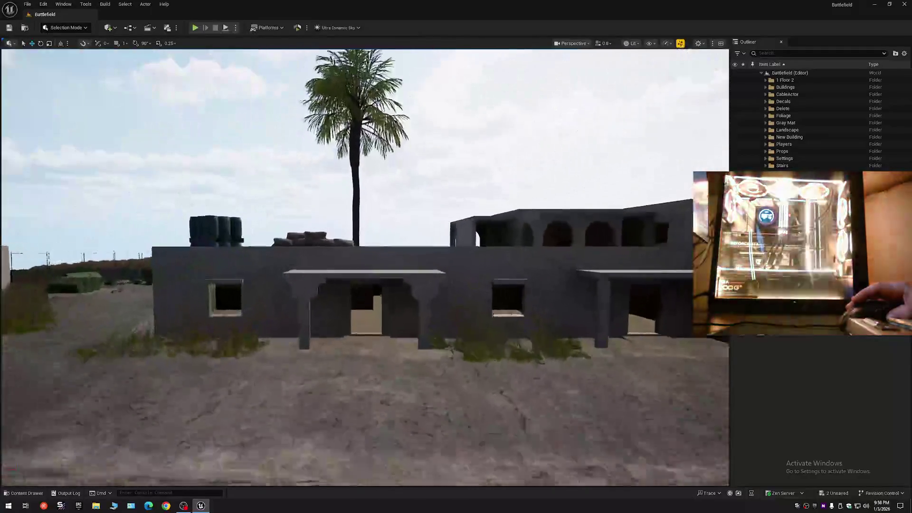
scroll(364, 266, down, 2)
key(w)
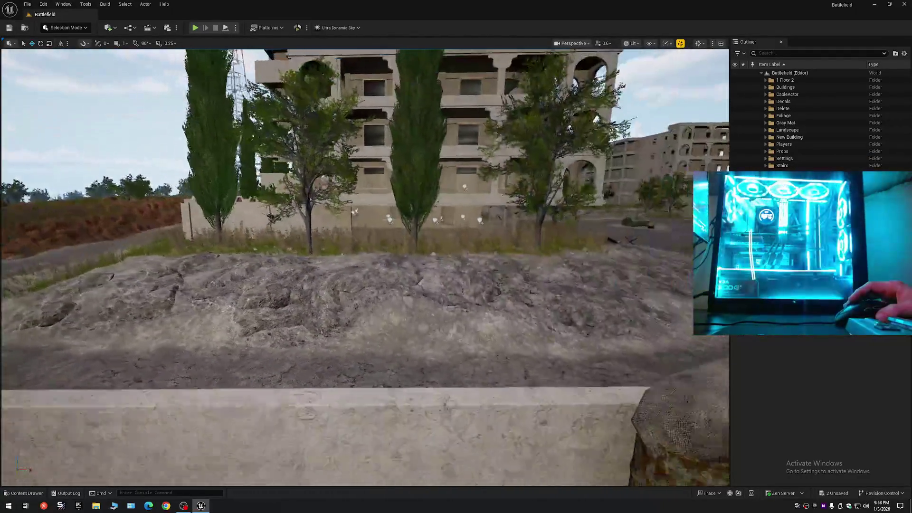
key(w)
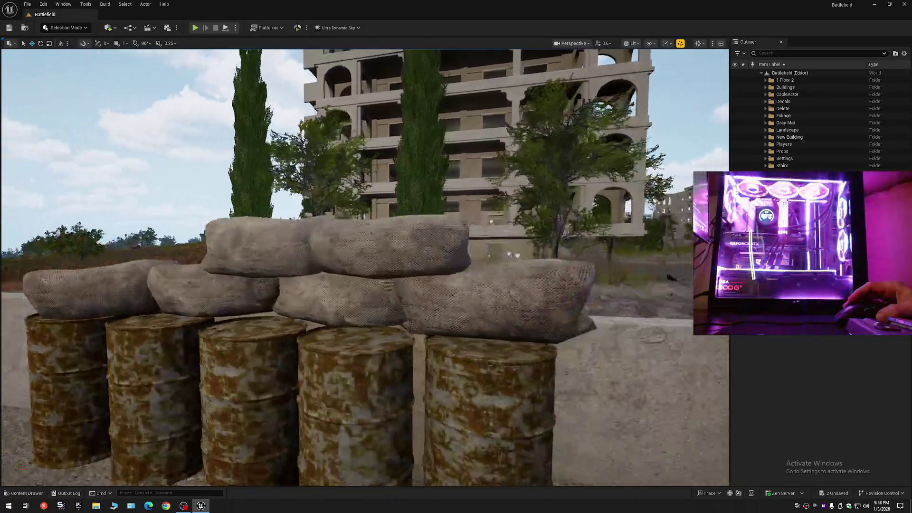
key(w)
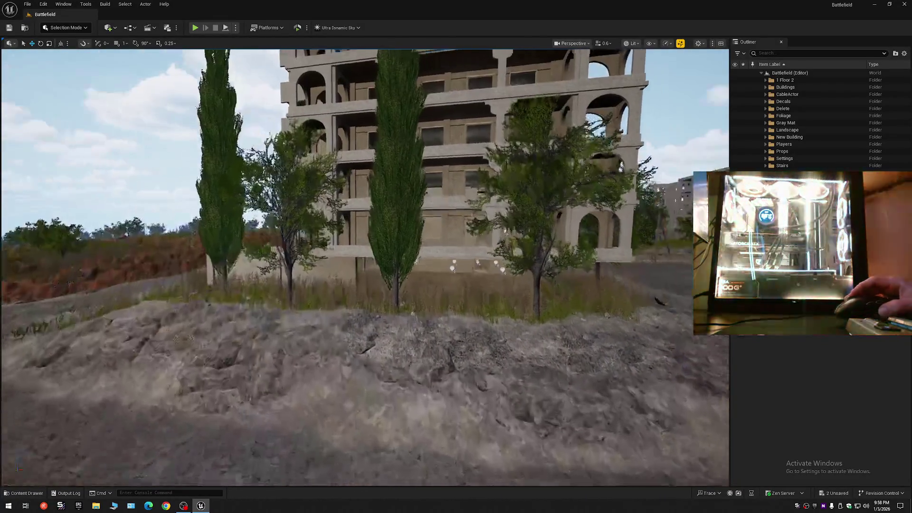
scroll(365, 266, up, 1)
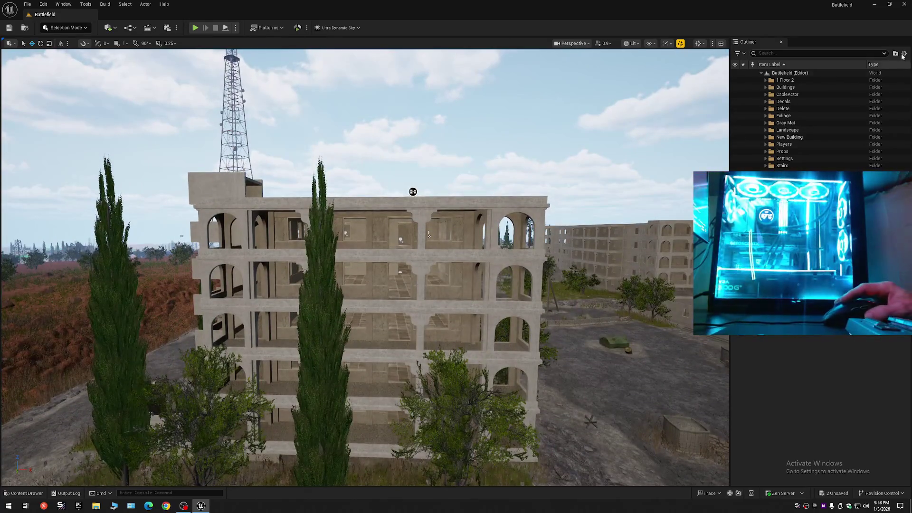
right_click(803, 73)
click(817, 92)
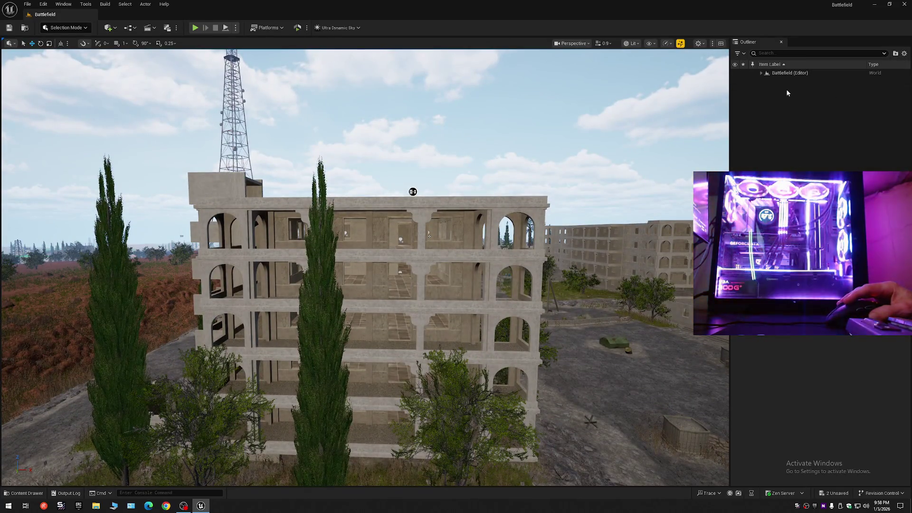
click(761, 73)
key(w)
key(w)
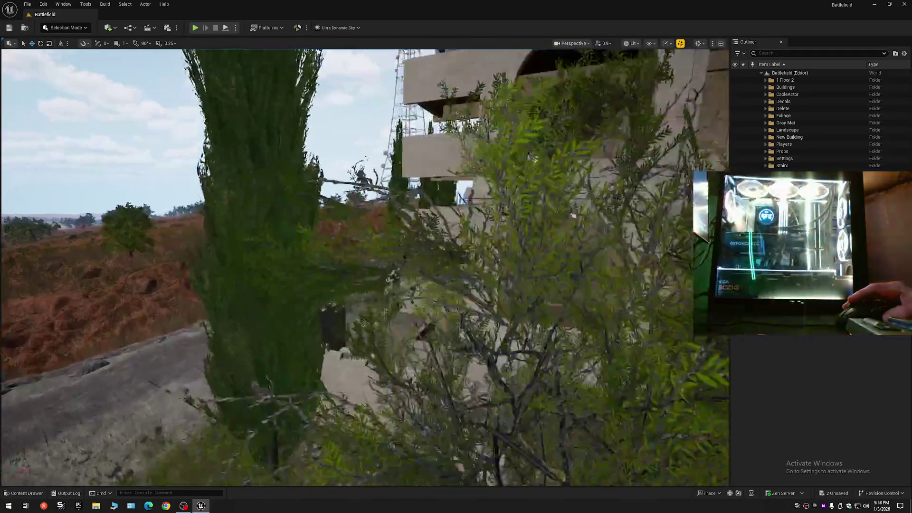
scroll(365, 266, down, 4)
key(w)
scroll(365, 266, down, 1)
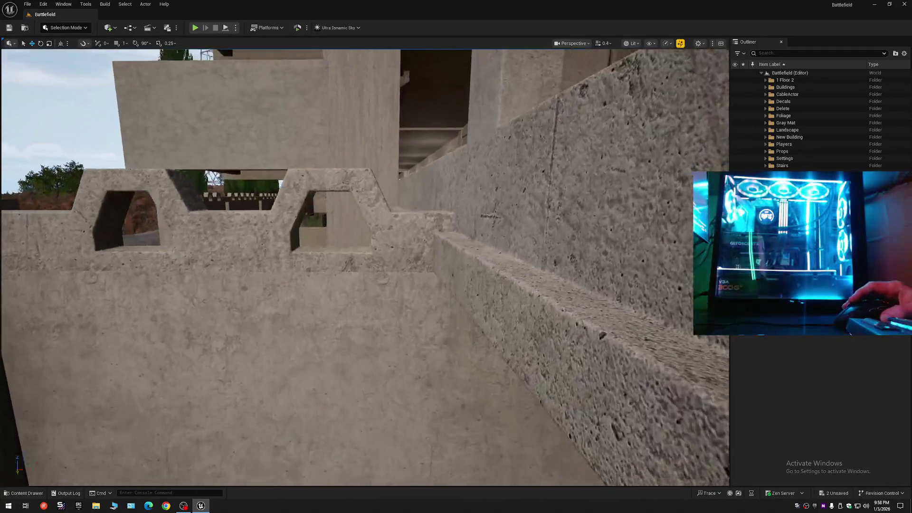
key(w)
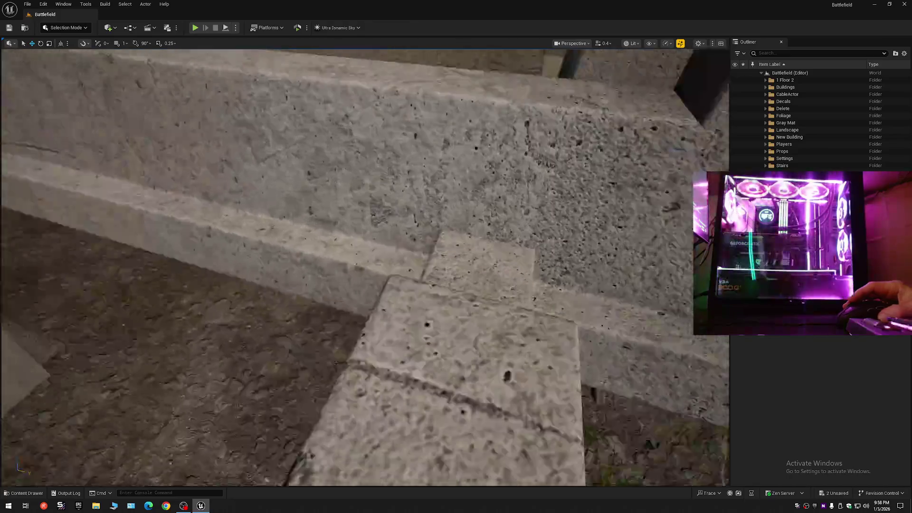
key(w)
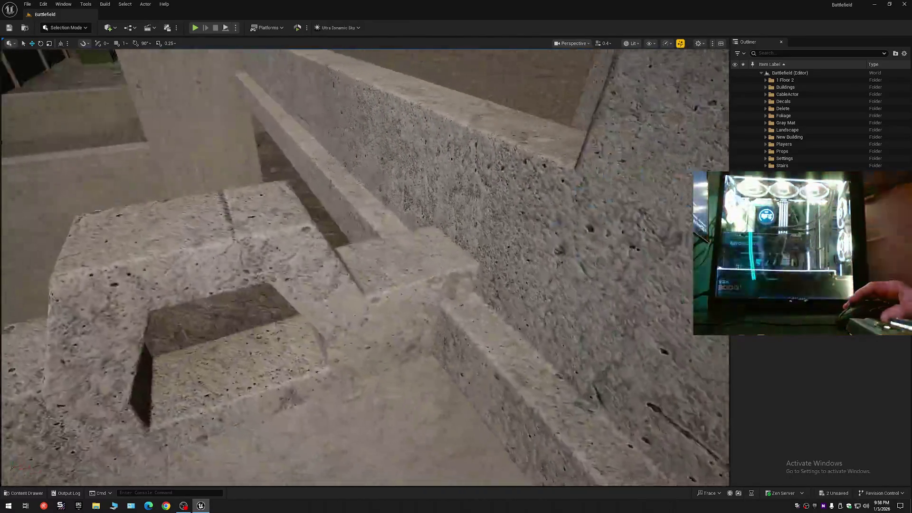
key(w)
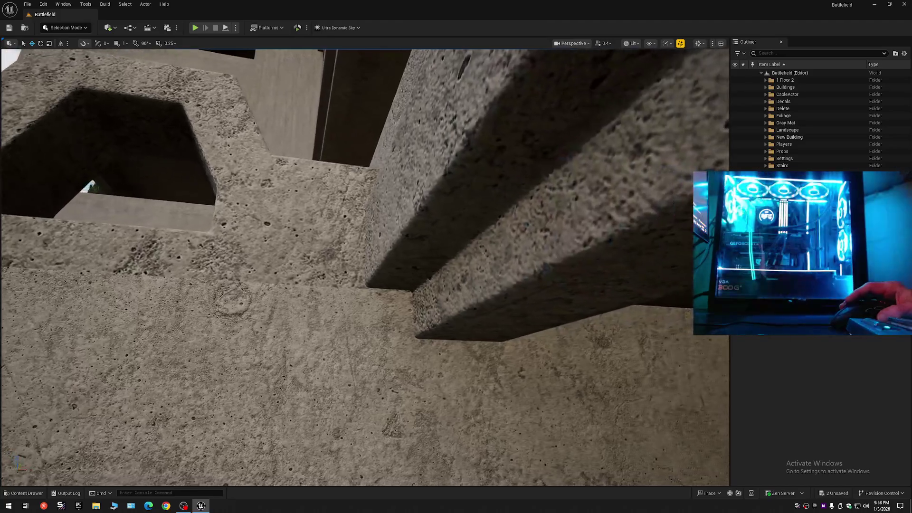
scroll(364, 266, up, 2)
key(s)
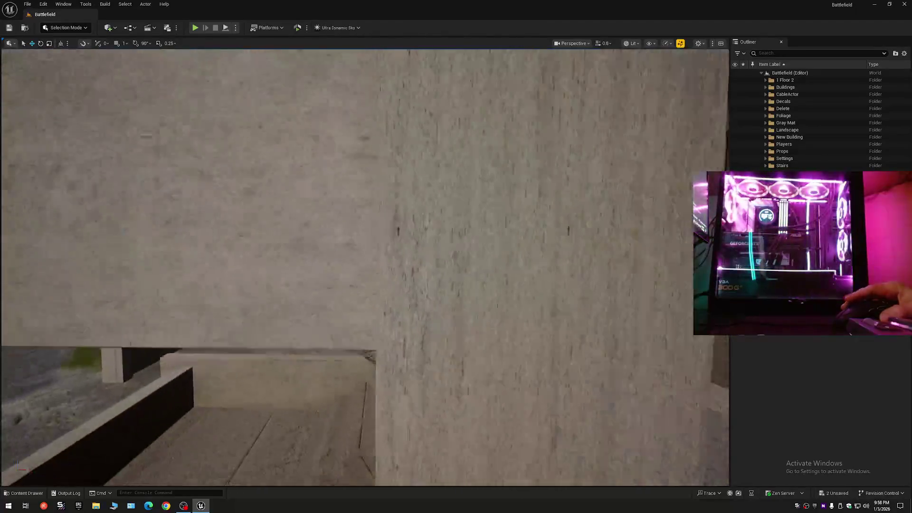
key(w)
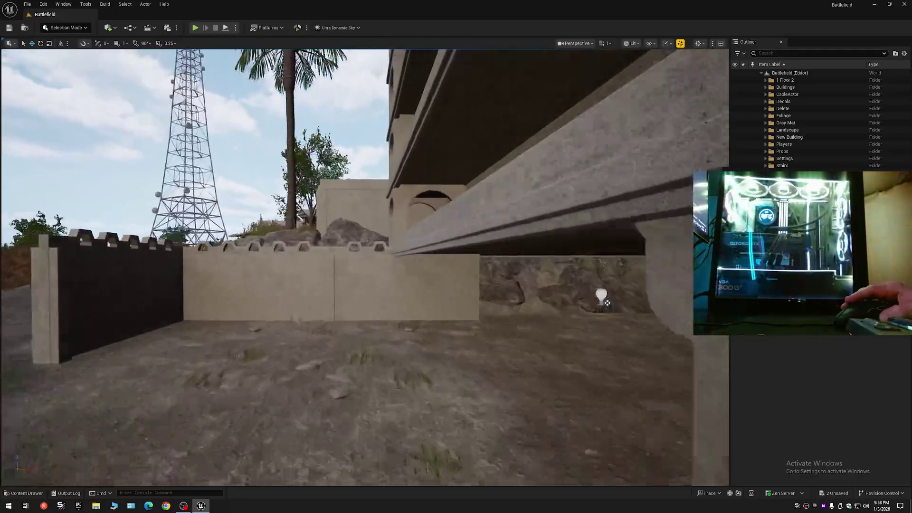
scroll(365, 266, down, 2)
key(w)
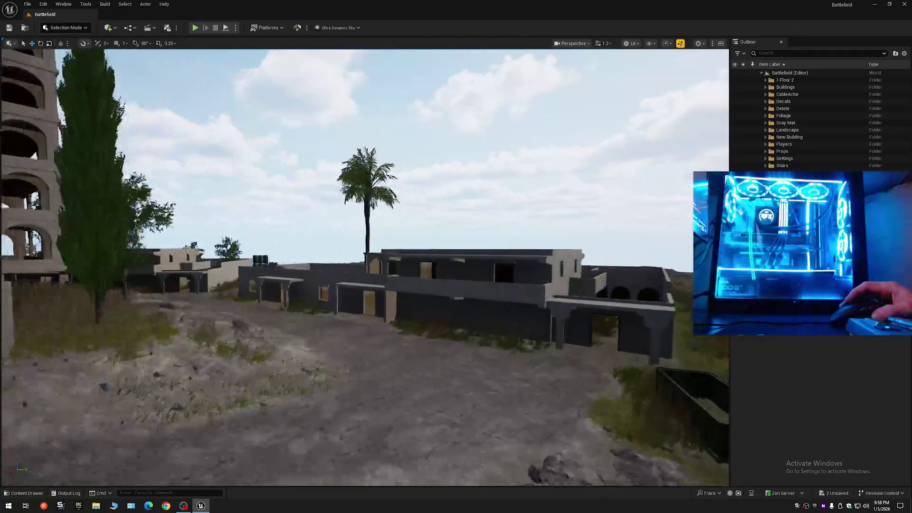
key(w)
scroll(364, 266, down, 1)
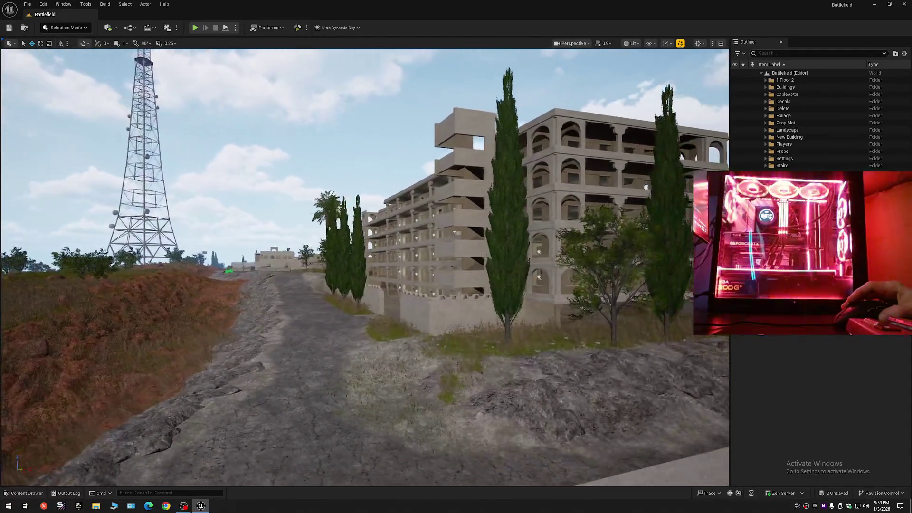
scroll(604, 181, down, 3)
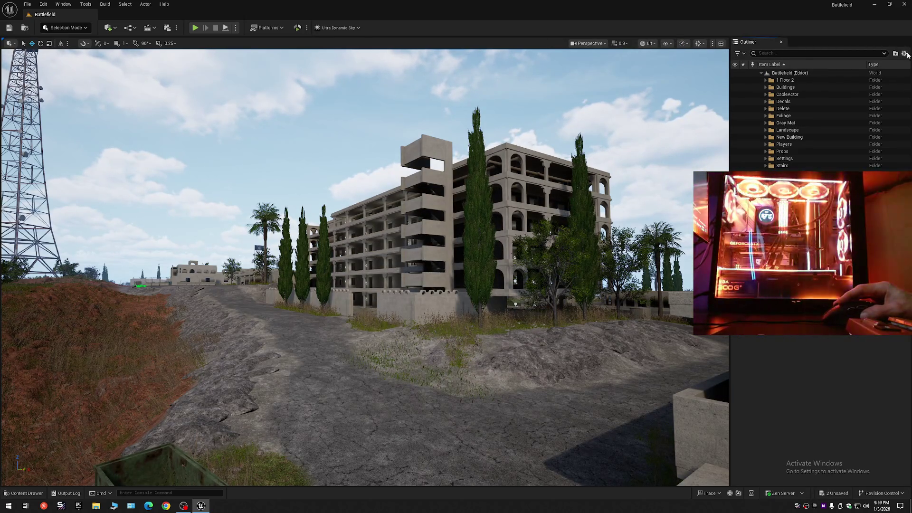
Step: Collapse the whole Outliner tree, then re-expand Battlefield to show its folders
click(905, 54)
click(836, 90)
click(761, 73)
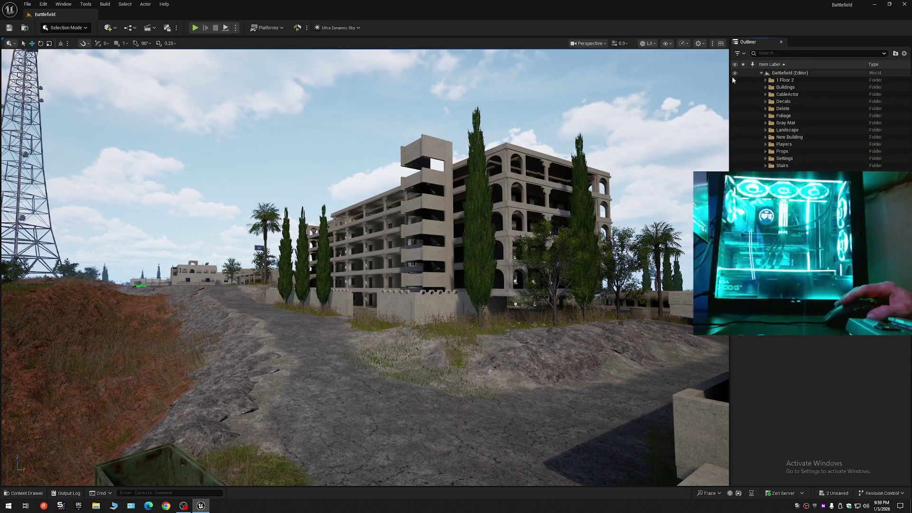
Step: Save the current level, then Save As over the existing Battlefield map, confirming the replace
click(27, 4)
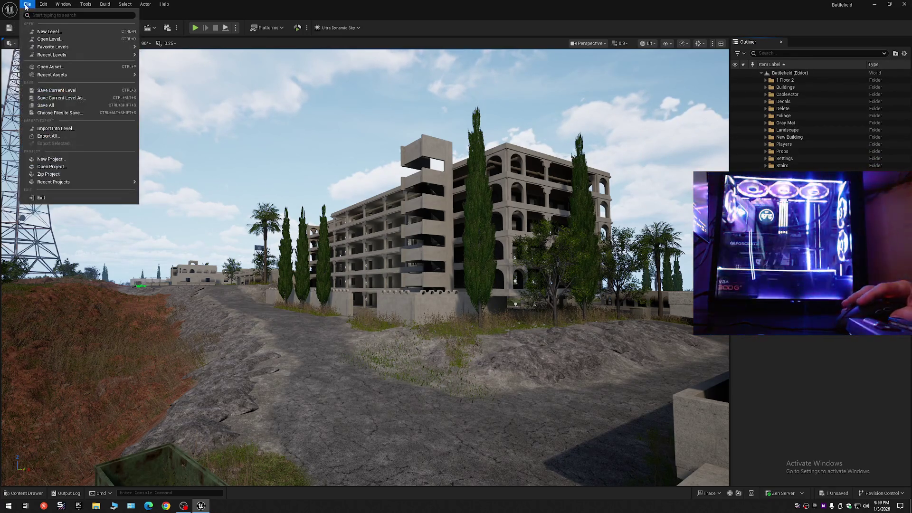
click(43, 89)
click(27, 3)
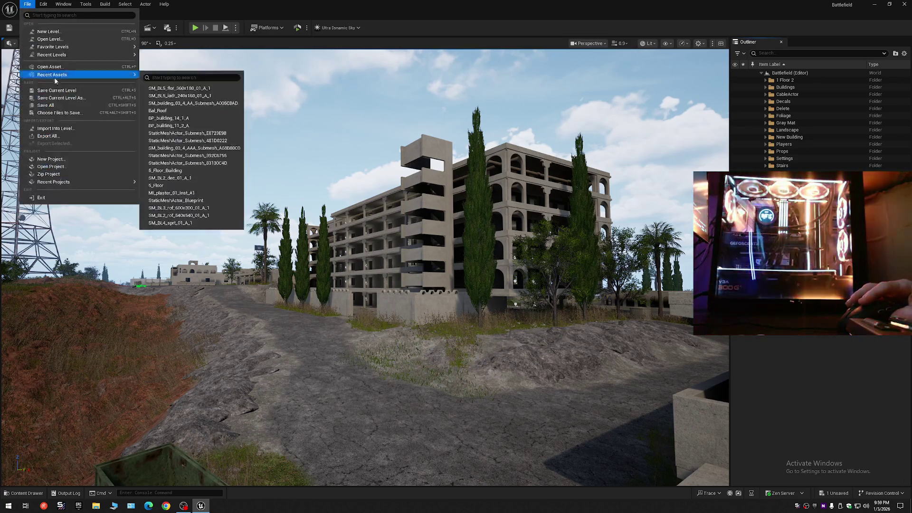
click(47, 102)
click(27, 4)
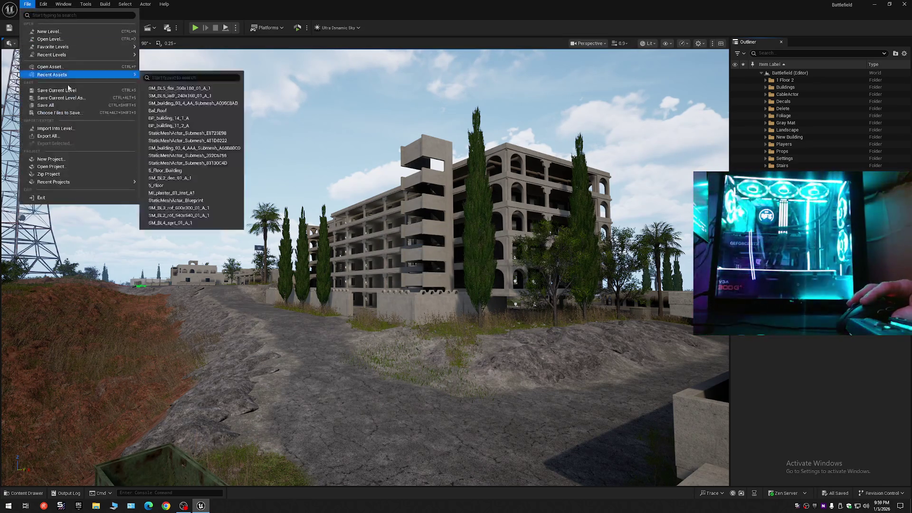
click(43, 97)
double_click(415, 195)
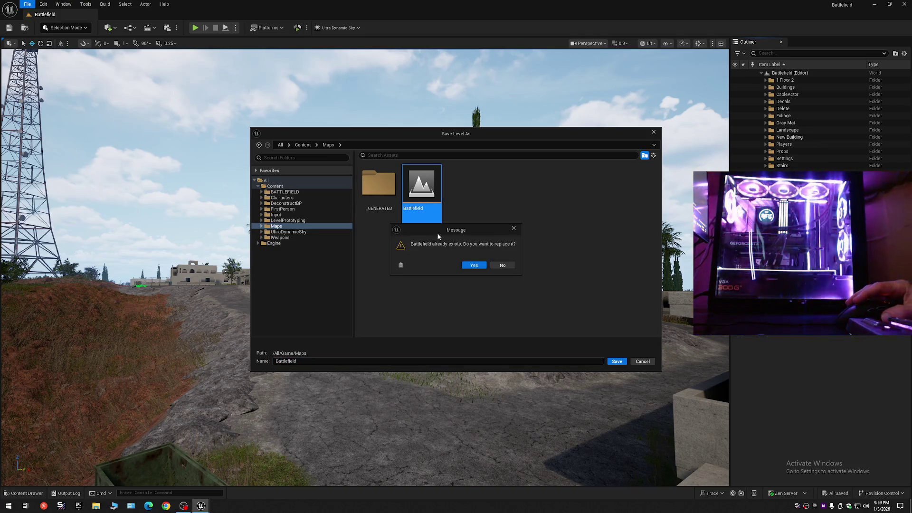
click(470, 266)
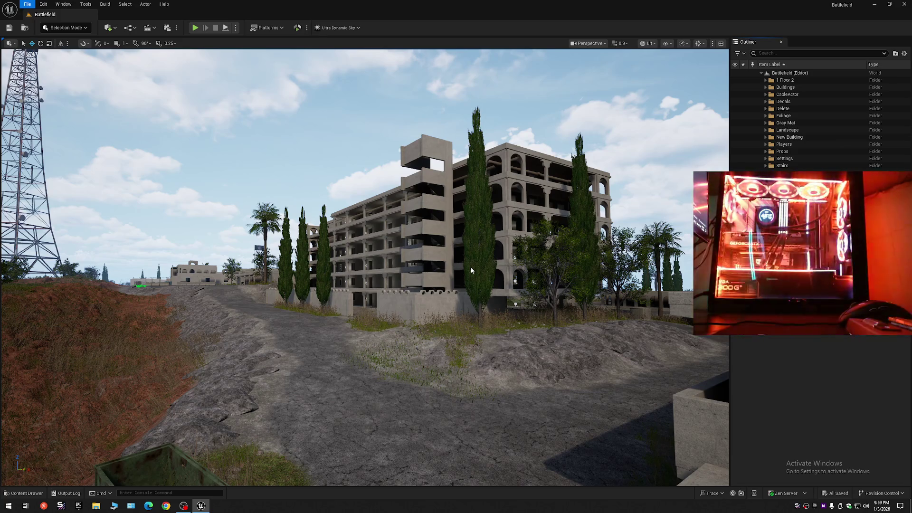
key(Escape)
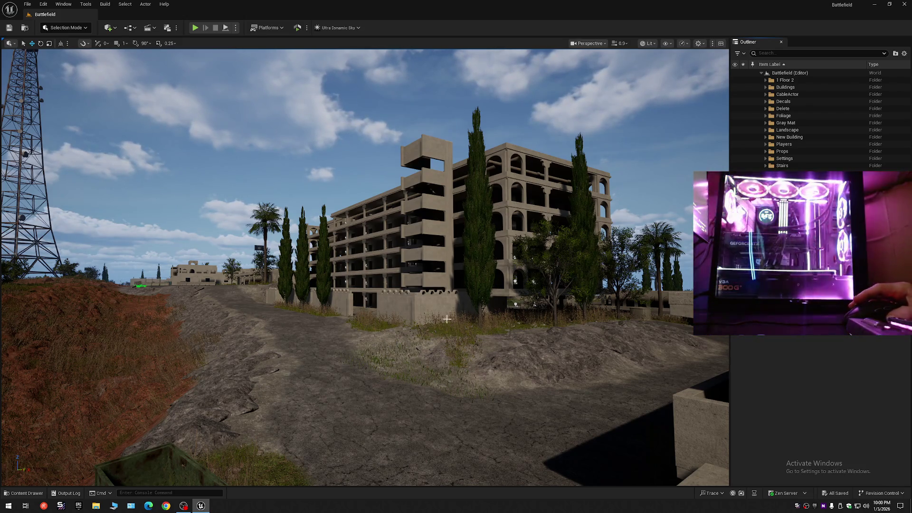
mouse_move(447, 320)
mouse_down()
mouse_move(528, 212)
mouse_move(447, 218)
mouse_move(523, 213)
mouse_move(456, 216)
mouse_move(447, 325)
mouse_up()
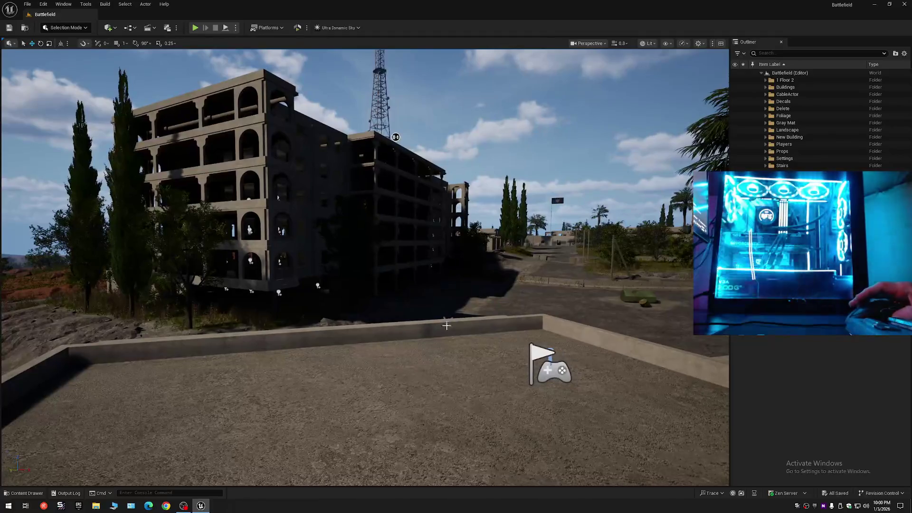
mouse_move(396, 136)
mouse_down()
mouse_move(338, 272)
mouse_move(292, 272)
mouse_move(362, 249)
mouse_move(302, 273)
mouse_up()
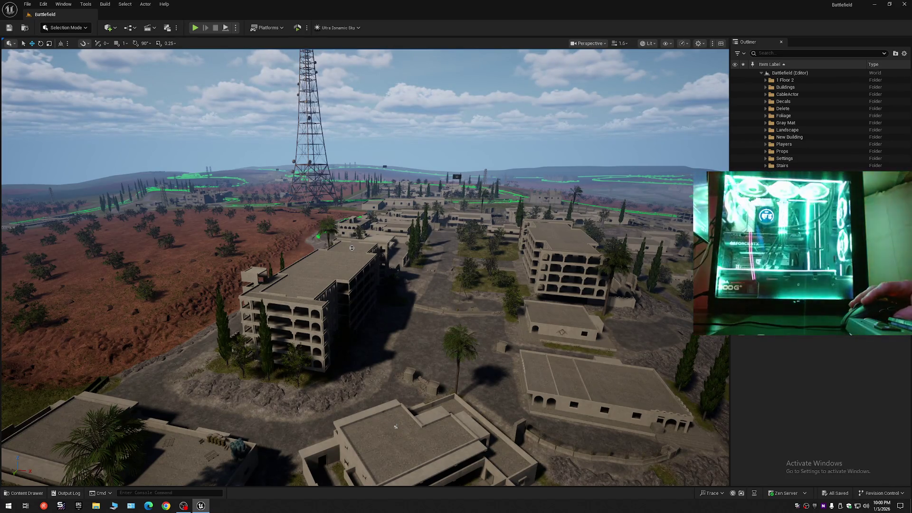
click(257, 270)
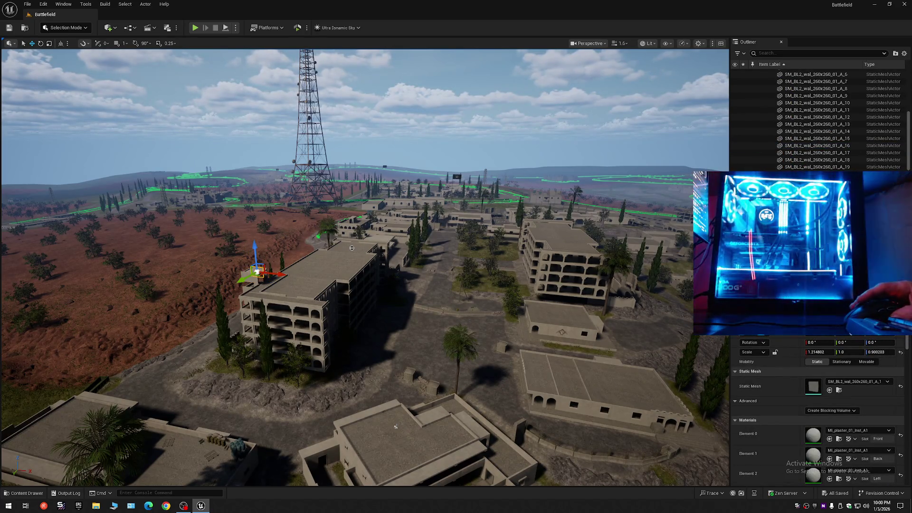
mouse_move(351, 247)
mouse_down()
mouse_move(682, 291)
mouse_move(321, 338)
mouse_up()
click(375, 288)
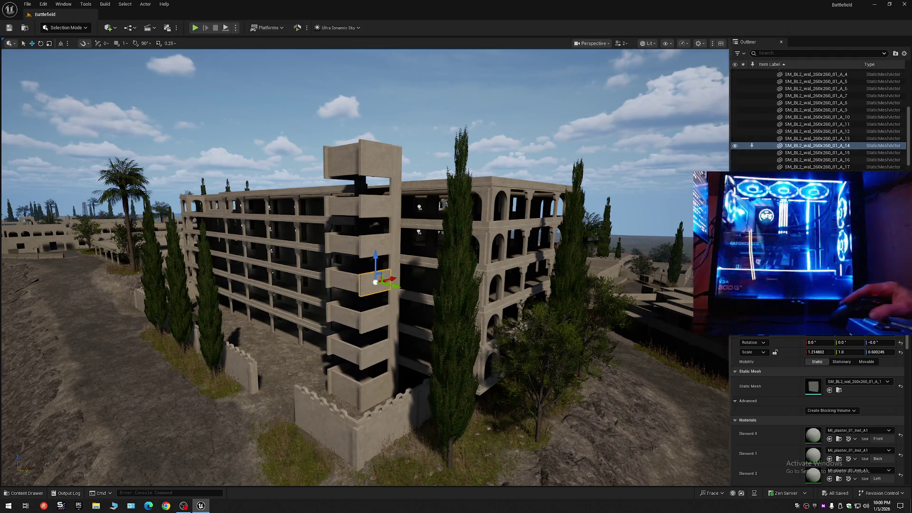
click(904, 53)
click(850, 90)
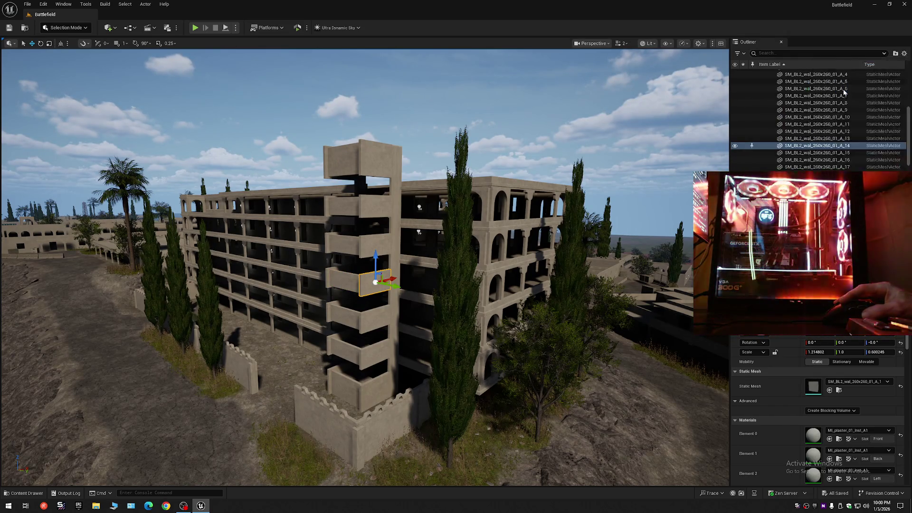
click(762, 73)
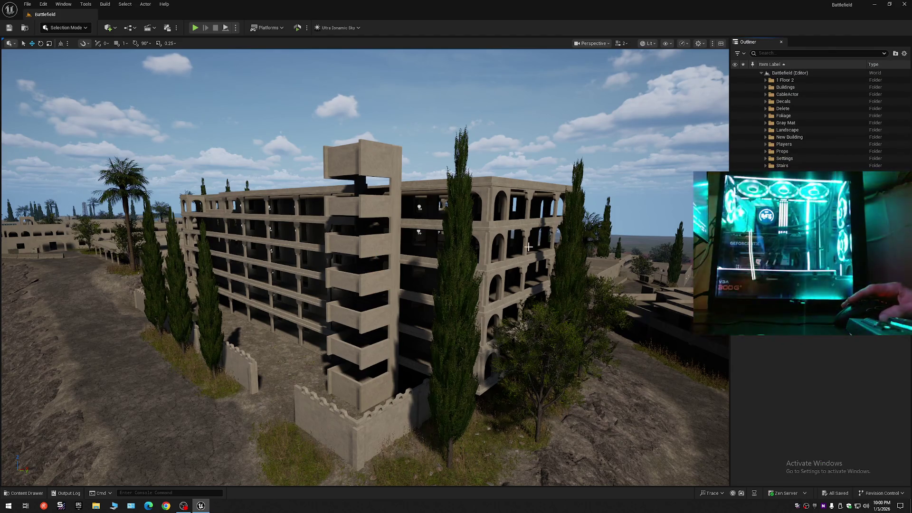
mouse_move(529, 246)
mouse_down()
mouse_move(475, 323)
mouse_move(418, 323)
mouse_move(365, 151)
mouse_move(322, 159)
mouse_move(306, 135)
mouse_move(328, 169)
mouse_move(538, 247)
mouse_up()
scroll(465, 323, down, 1)
scroll(322, 159, up, 2)
scroll(316, 190, up, 2)
mouse_move(314, 176)
mouse_down()
mouse_move(323, 249)
mouse_move(377, 141)
mouse_up()
scroll(322, 238, up, 1)
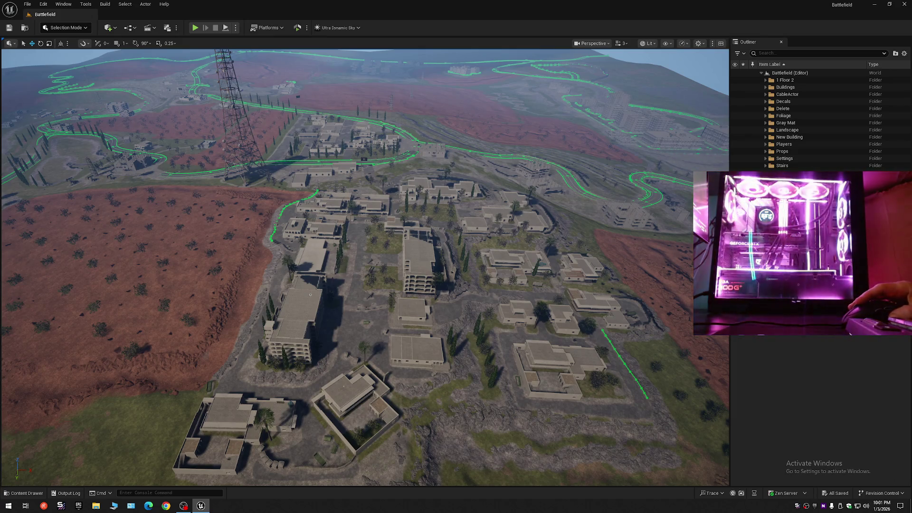
key(w)
scroll(311, 294, down, 1)
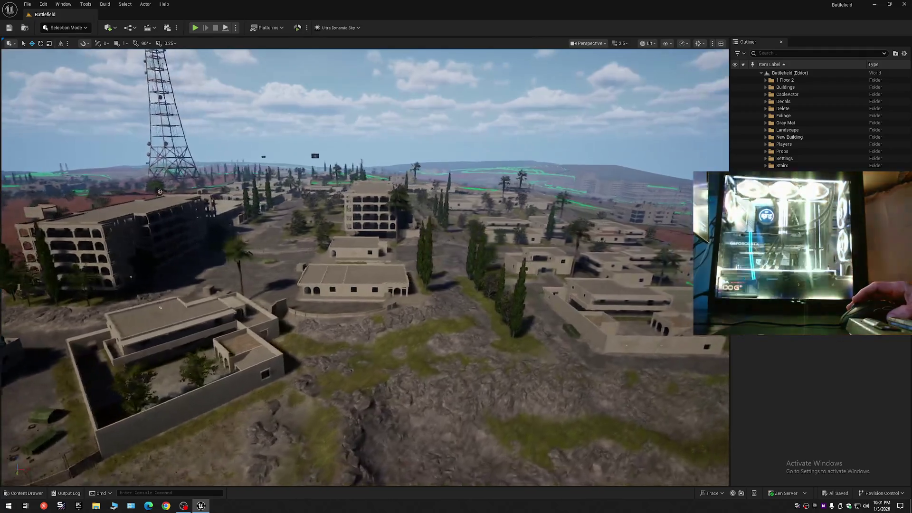
key(w)
scroll(404, 151, down, 1)
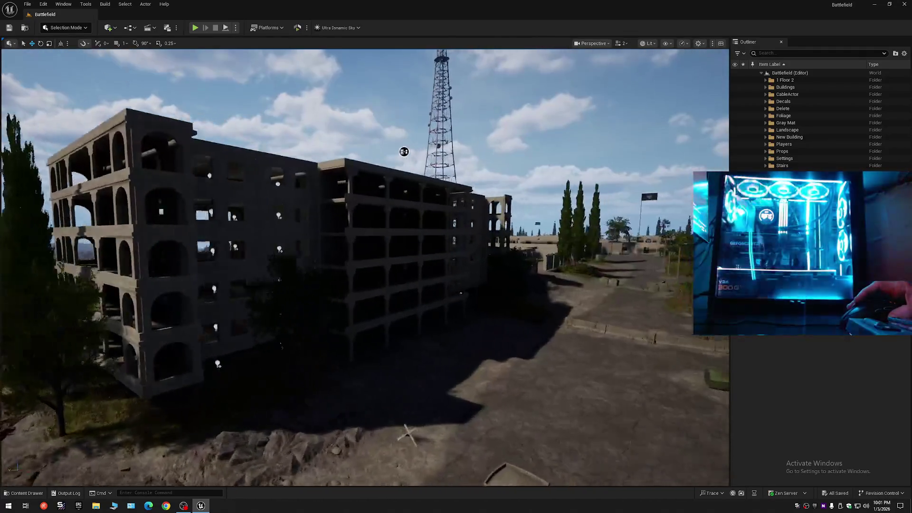
key(a)
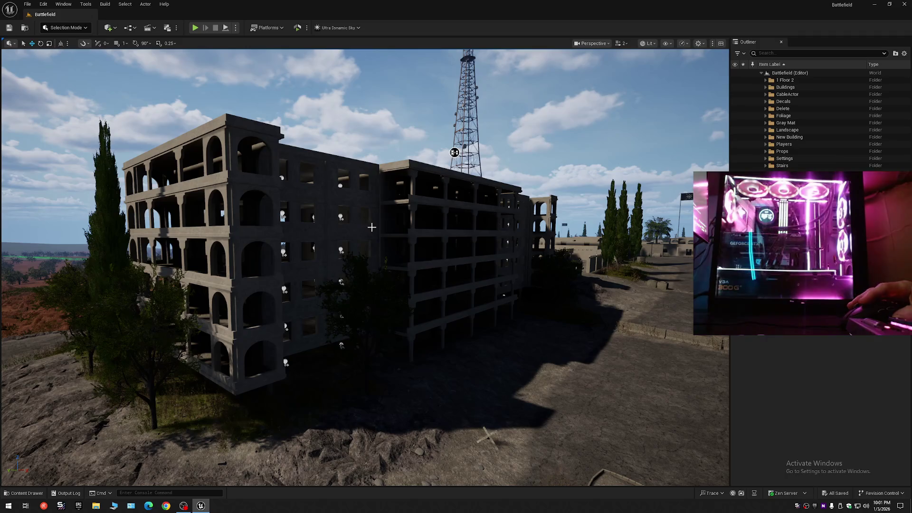
click(371, 228)
Step: Circle the view around the building and turn 6_Story_Building's visibility back on
key(d)
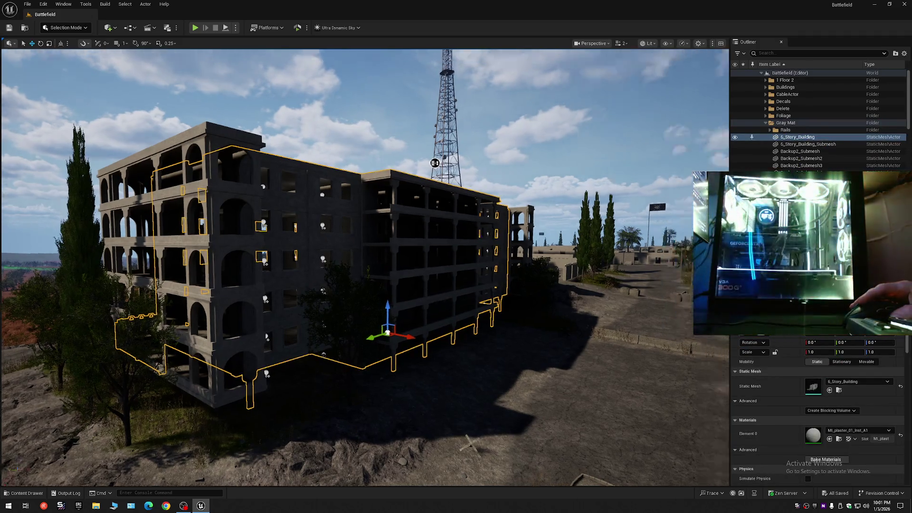
key(d)
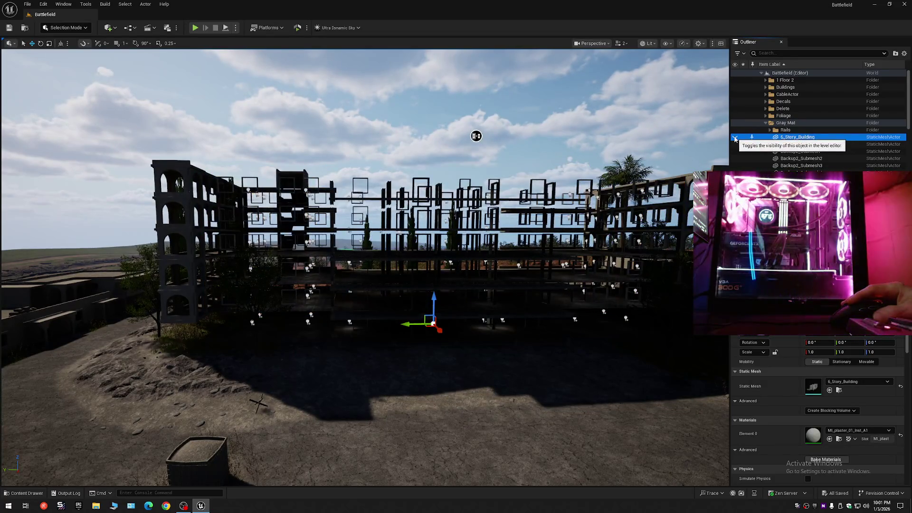
click(735, 138)
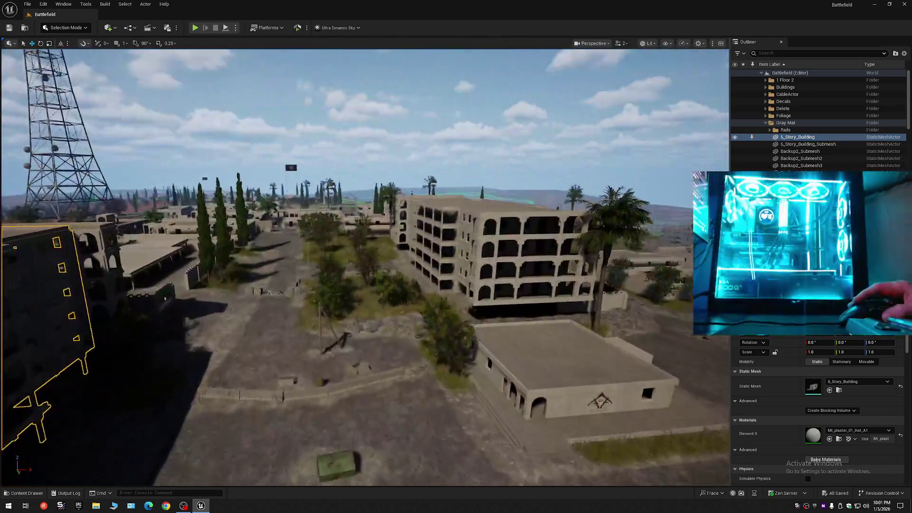
mouse_move(361, 171)
mouse_down()
mouse_move(4, 153)
mouse_move(452, 151)
mouse_move(405, 171)
mouse_up()
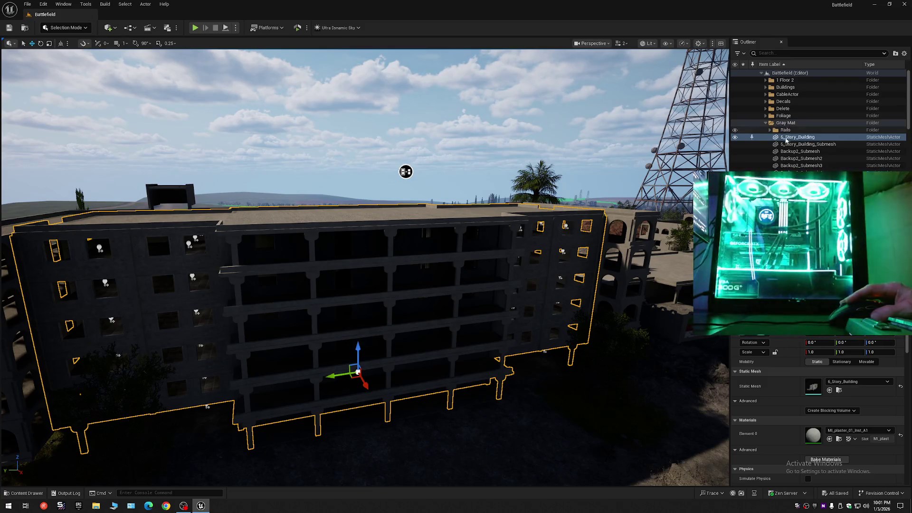
Step: Select 6_Story_Building and Shift-extend the selection across all SM_BL2_dec pieces, showing their materials
click(787, 124)
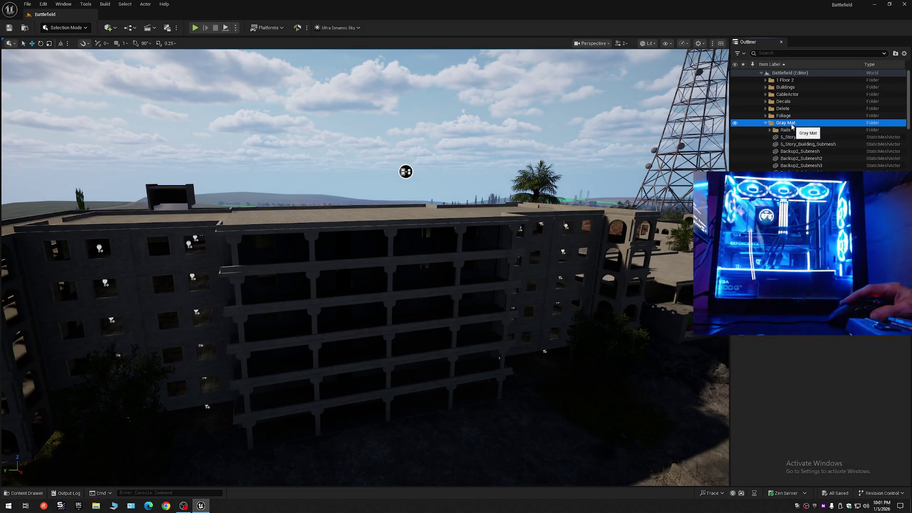
click(793, 138)
key(shift+End)
mouse_move(406, 171)
mouse_down()
mouse_move(335, 134)
mouse_move(372, 156)
mouse_up()
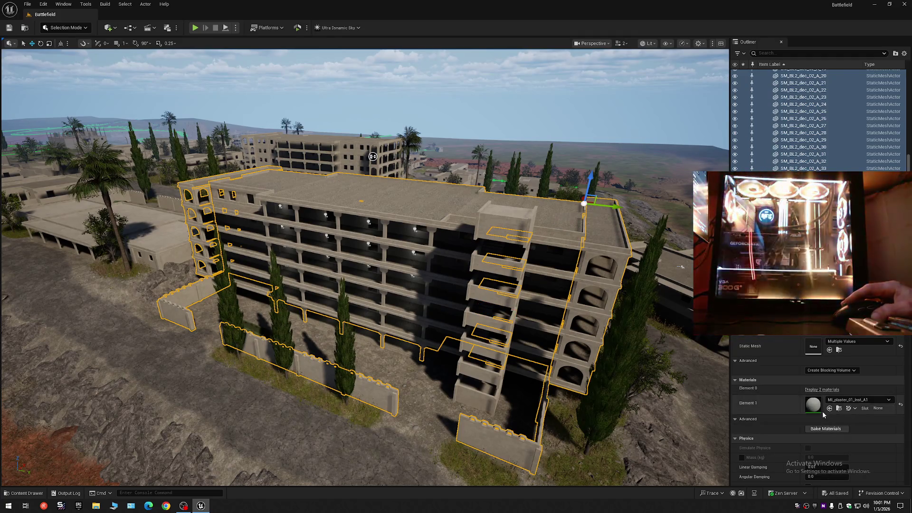
click(822, 389)
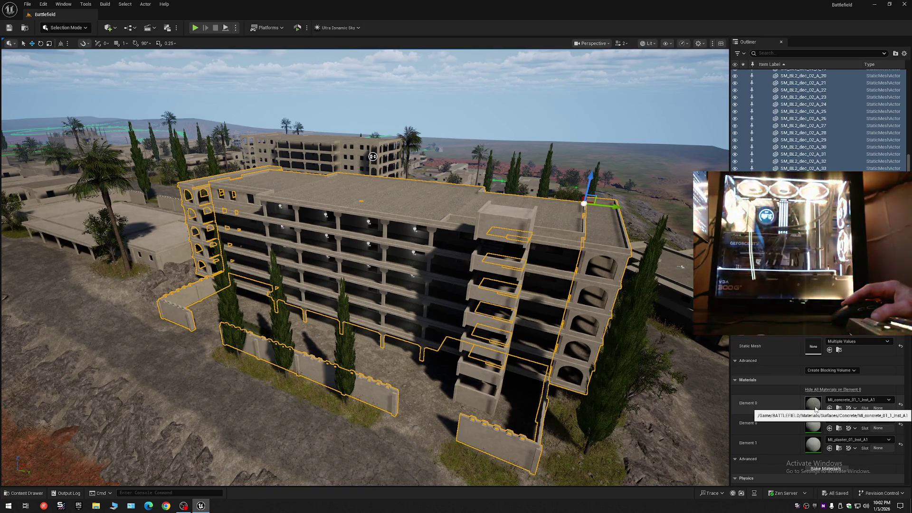
Step: Select the Floor_Outside slabs, undo a trial lift with Ctrl+Z, and hide them with H
drag(428, 285, 370, 308)
drag(585, 318, 562, 321)
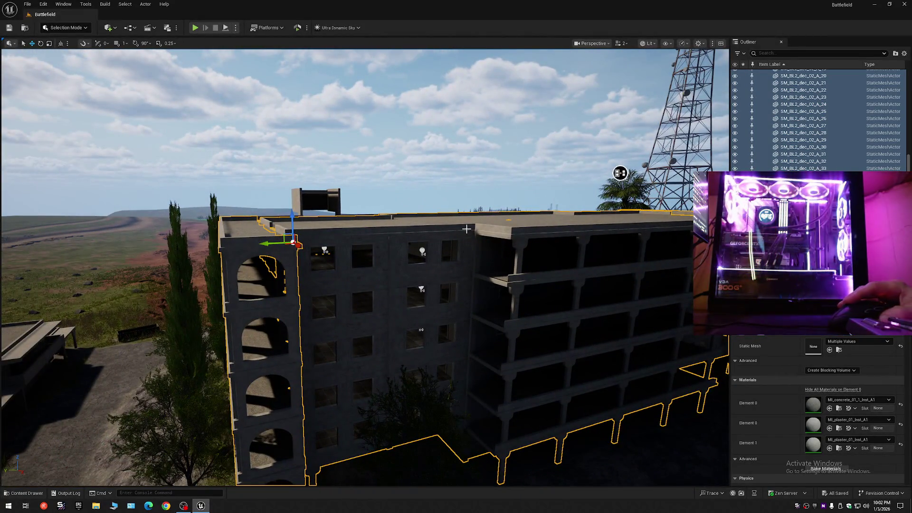
mouse_move(620, 173)
mouse_down()
mouse_move(590, 266)
mouse_move(341, 179)
mouse_up()
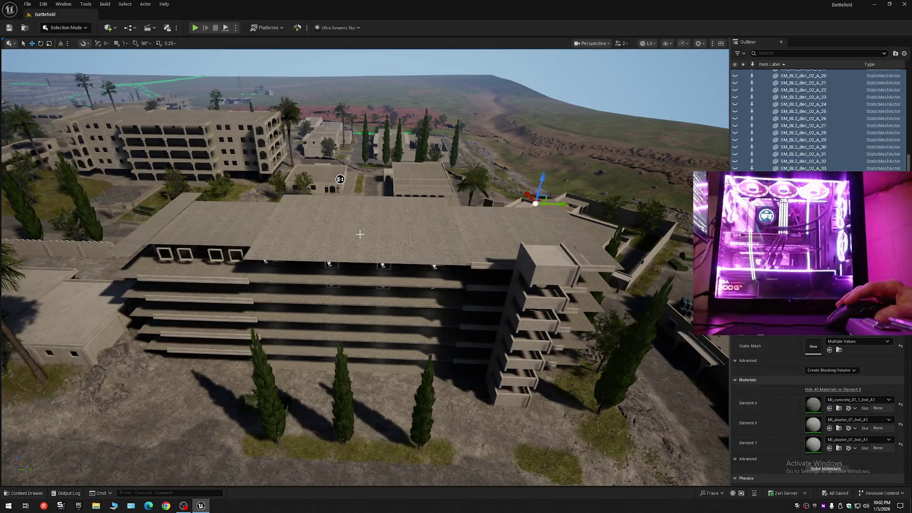
click(317, 267)
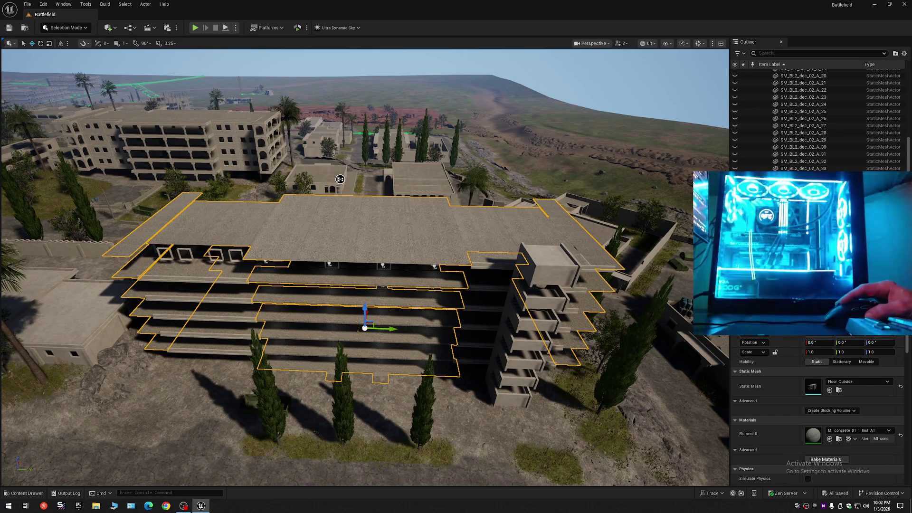
drag(363, 309, 363, 199)
key(ctrl+z)
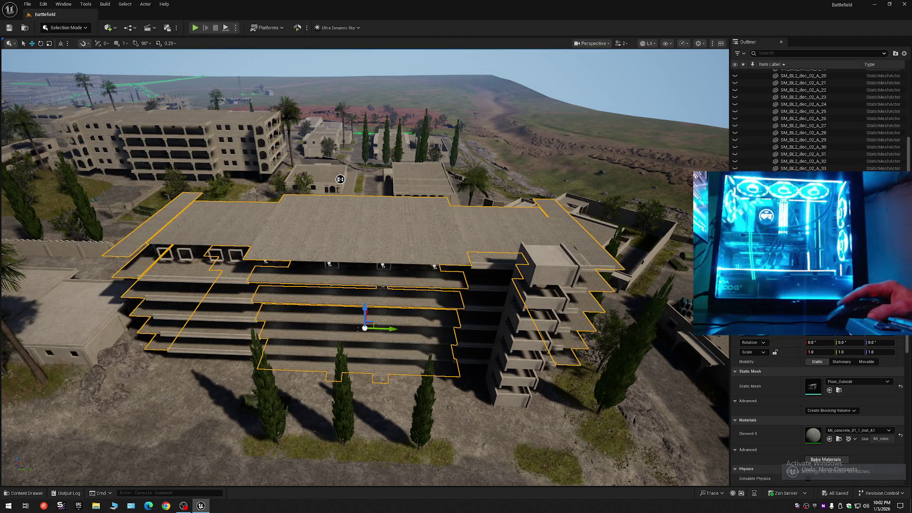
key(h)
click(422, 252)
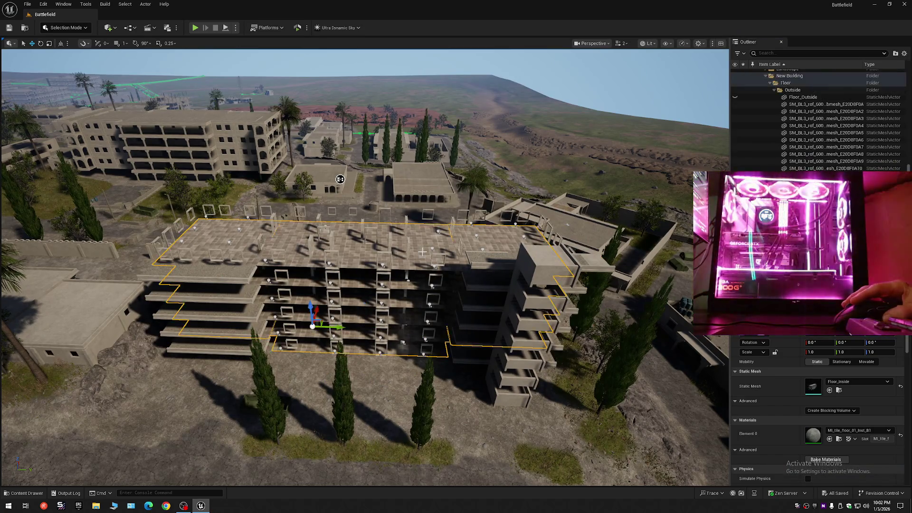
Step: Undo a trial lift of the inner slabs, then hide Floor_Inside with its Outliner eye toggle
drag(310, 307, 305, 212)
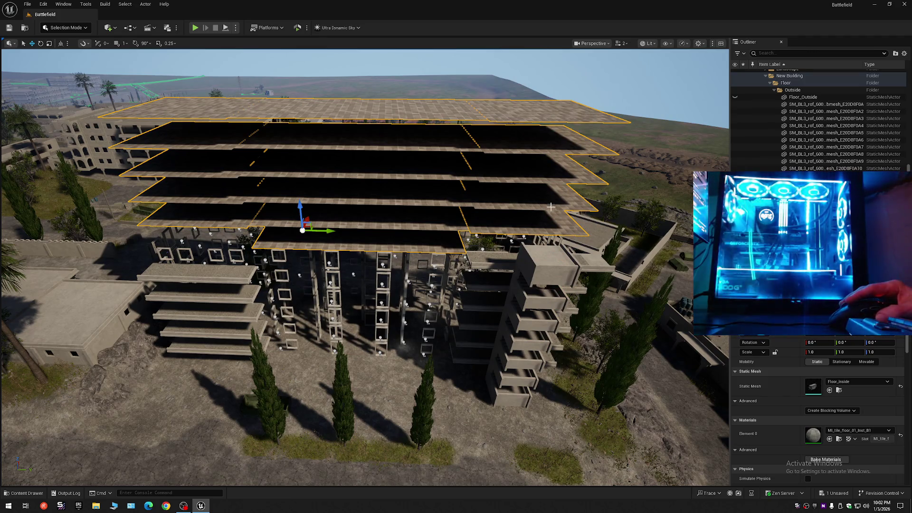
key(ctrl+z)
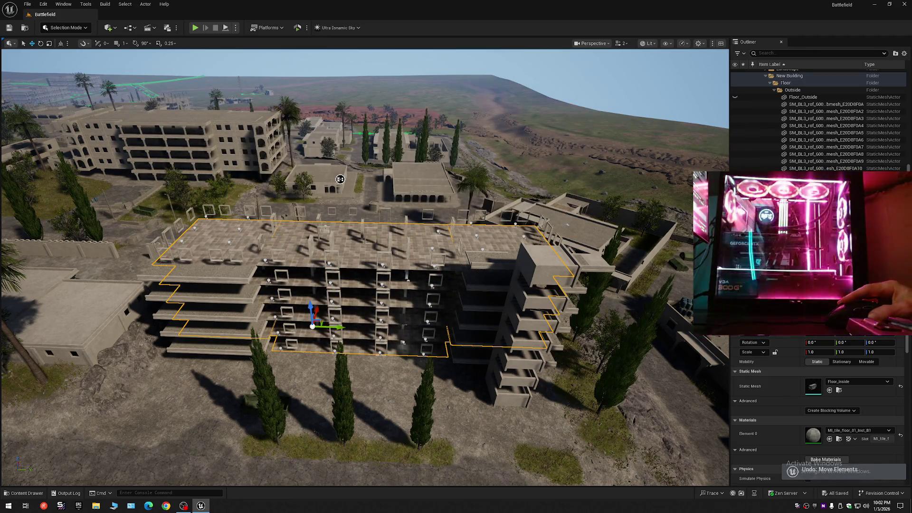
click(735, 97)
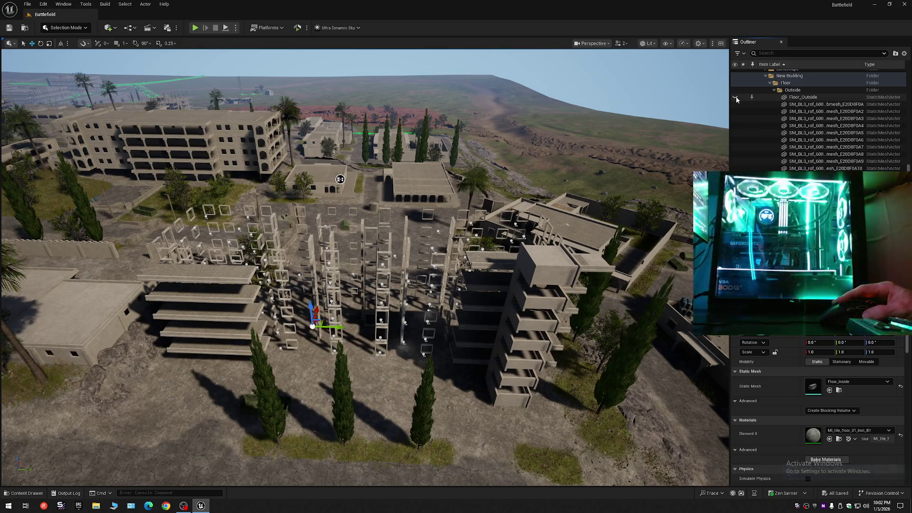
click(735, 96)
click(735, 97)
scroll(369, 232, up, 5)
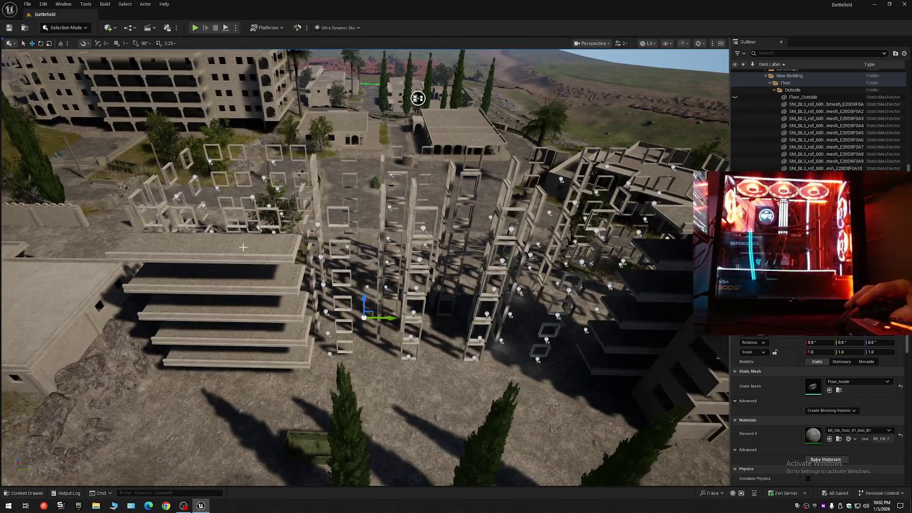
Step: Inspect the stacked side-wing slabs, framing the lowest one and undoing a trial raise
click(209, 240)
click(252, 283)
click(253, 307)
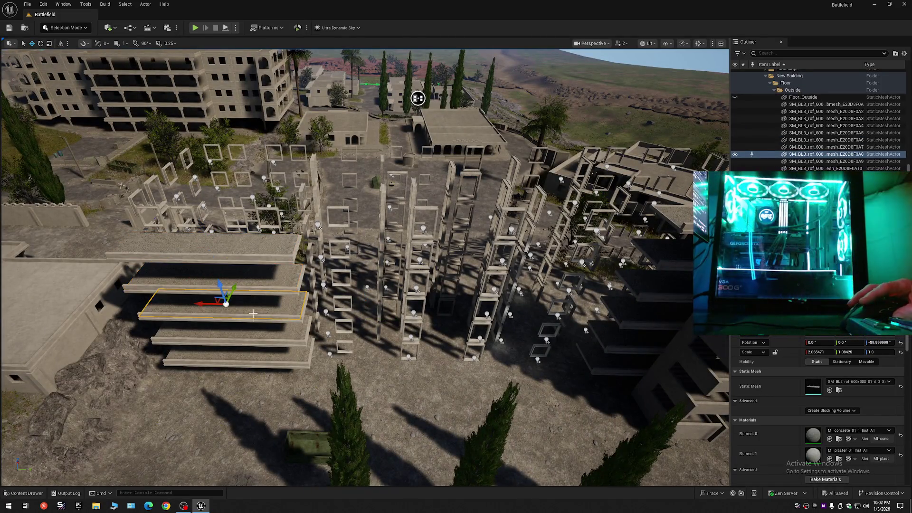
click(259, 330)
click(265, 350)
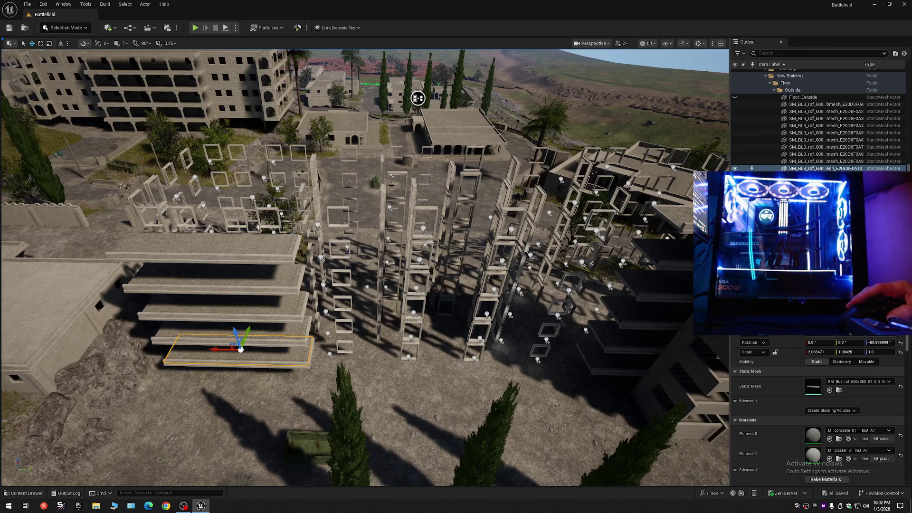
drag(265, 350, 444, 218)
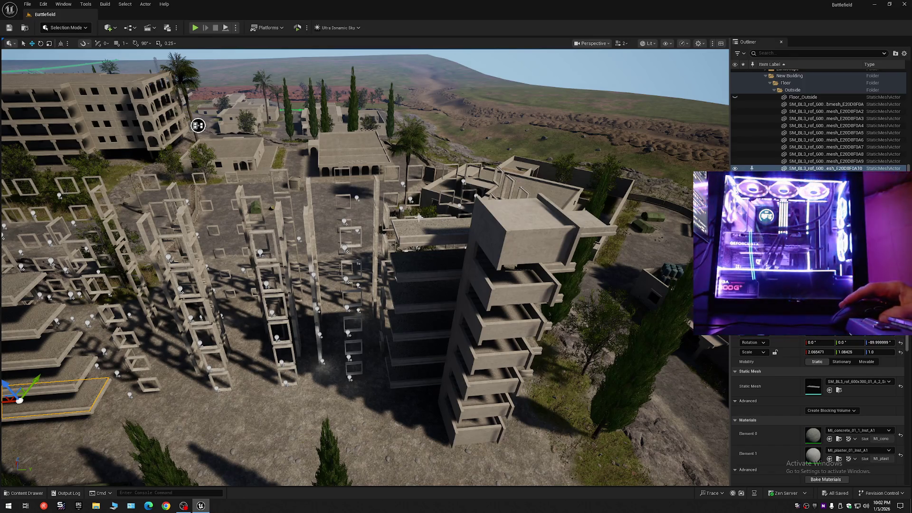
scroll(768, 416, down, 1)
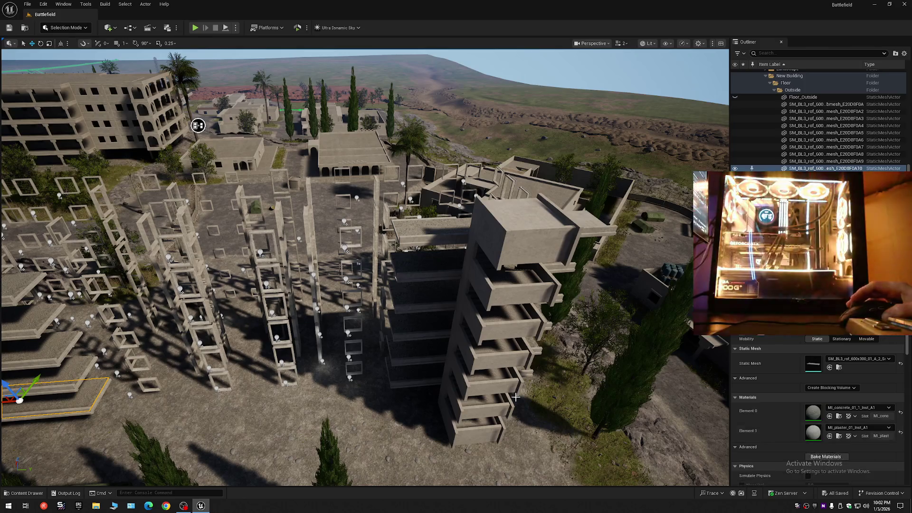
key(f)
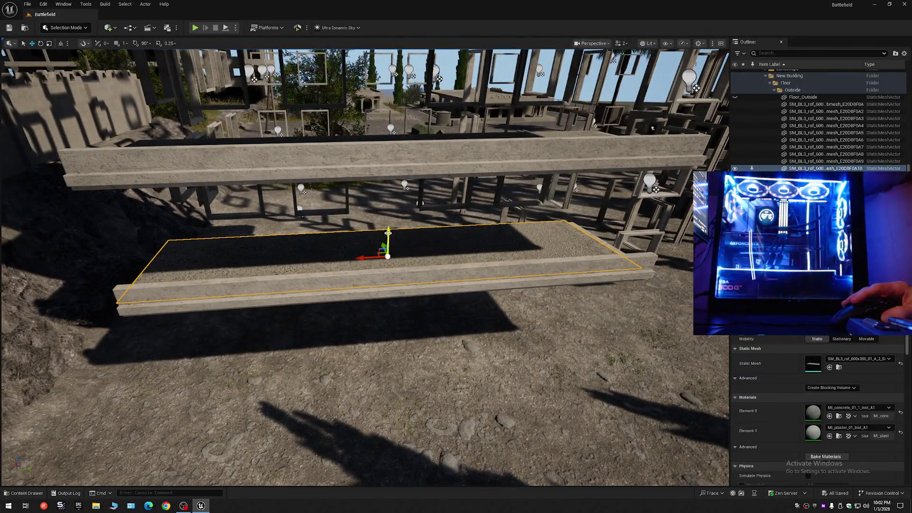
drag(388, 232, 386, 199)
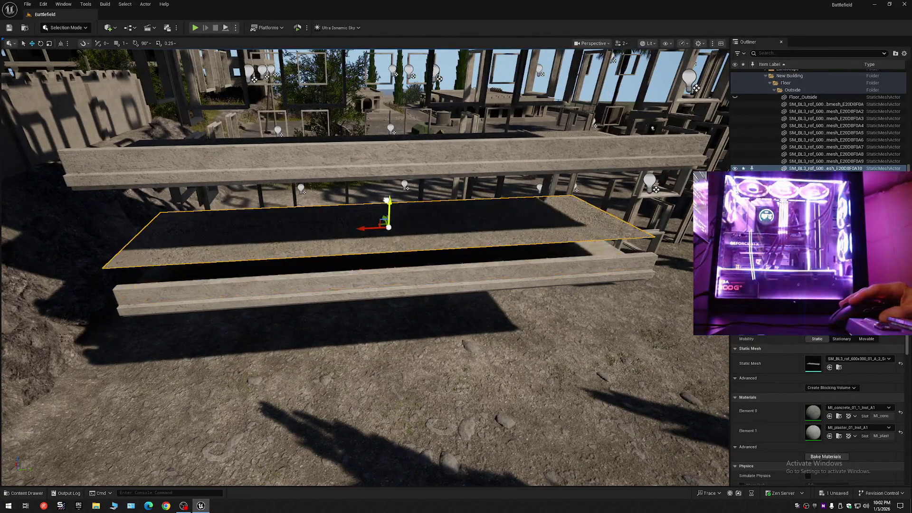
key(ctrl+z)
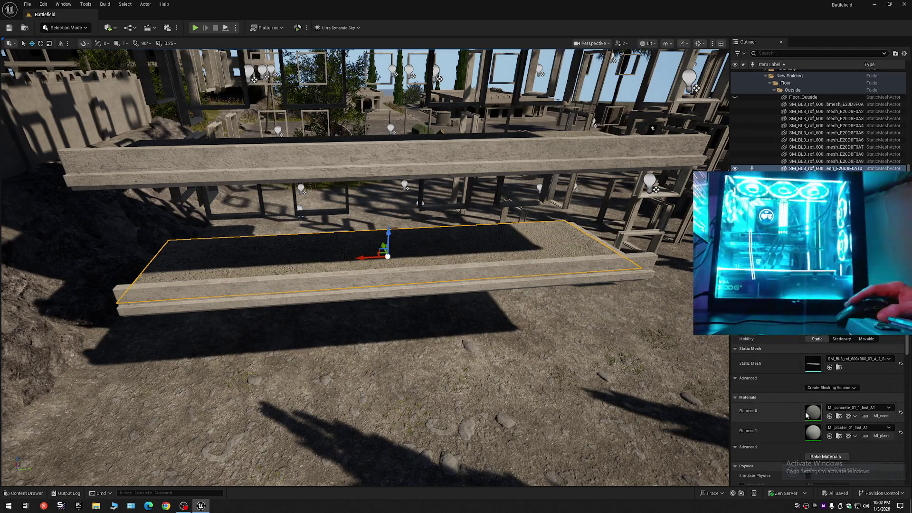
Step: Collapse the Outliner tree to its top level and clear the selection
click(905, 54)
click(843, 90)
key(Escape)
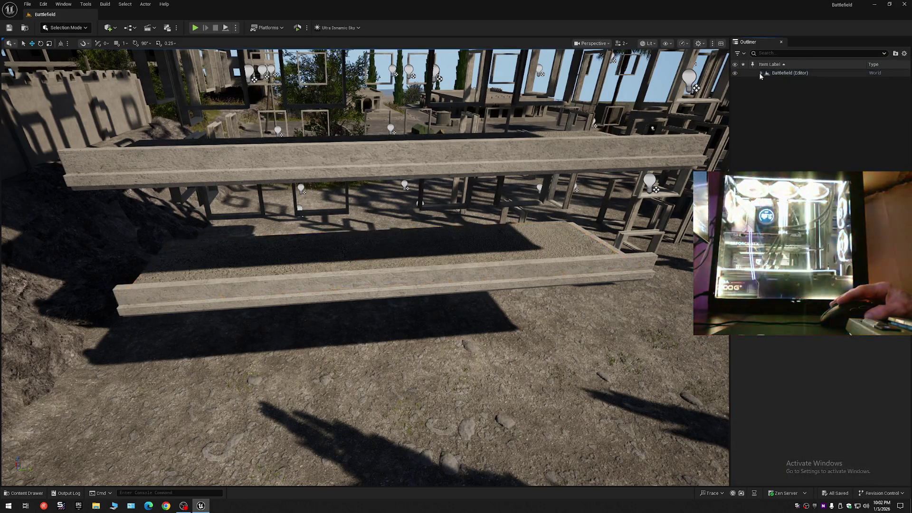
Step: Fly to the four-storey arched building and select it, revealing 5_Floor_Building2 in the Outliner
scroll(545, 174, down, 10)
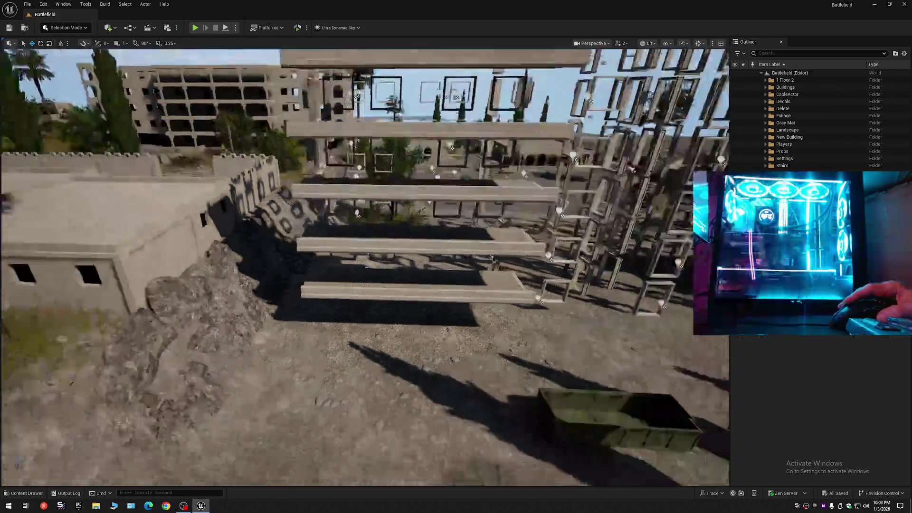
scroll(365, 268, up, 1)
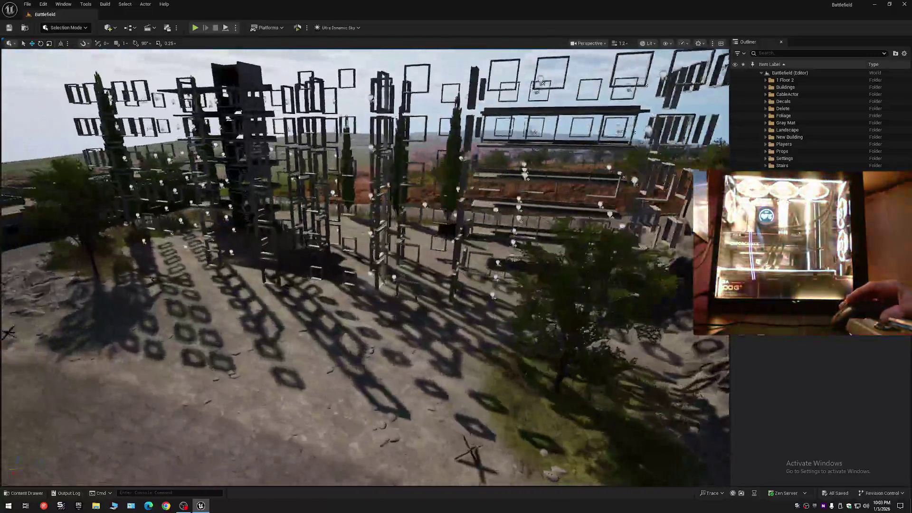
drag(508, 192, 508, 192)
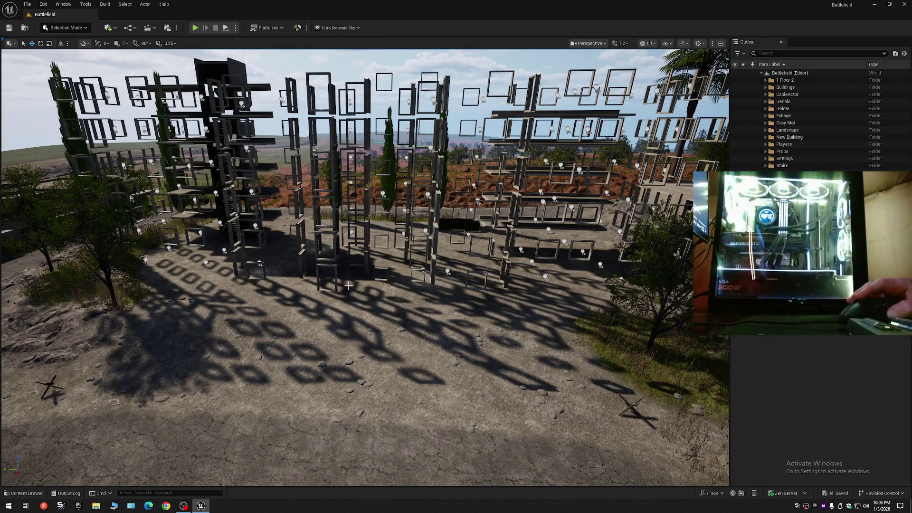
drag(374, 259, 374, 259)
click(434, 212)
drag(388, 211, 388, 211)
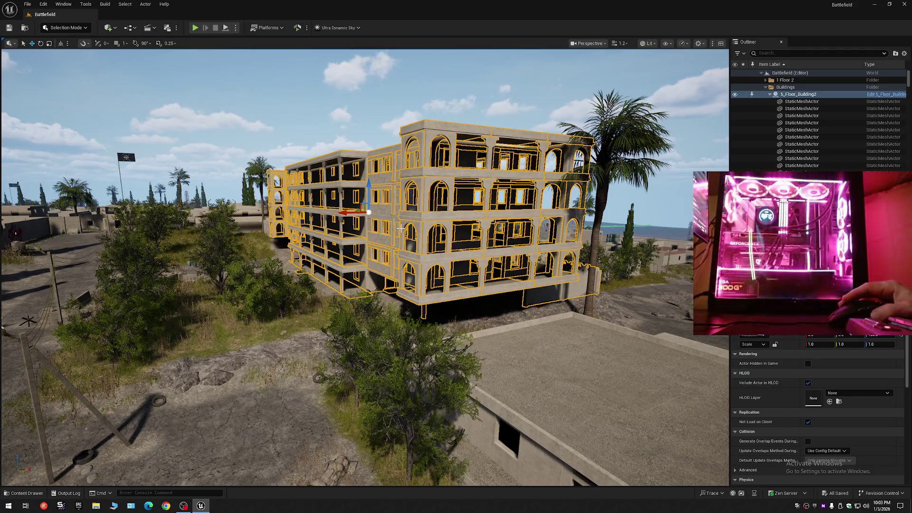
scroll(401, 228, up, 5)
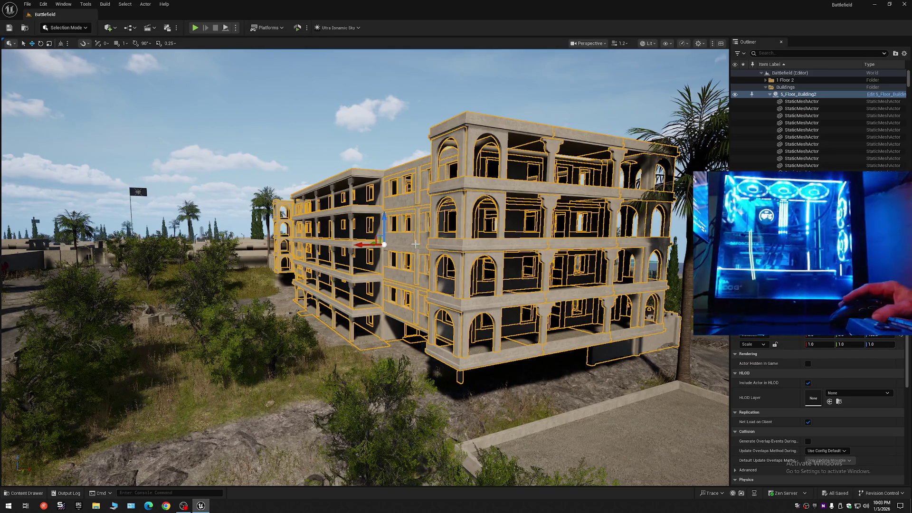
drag(416, 244, 422, 154)
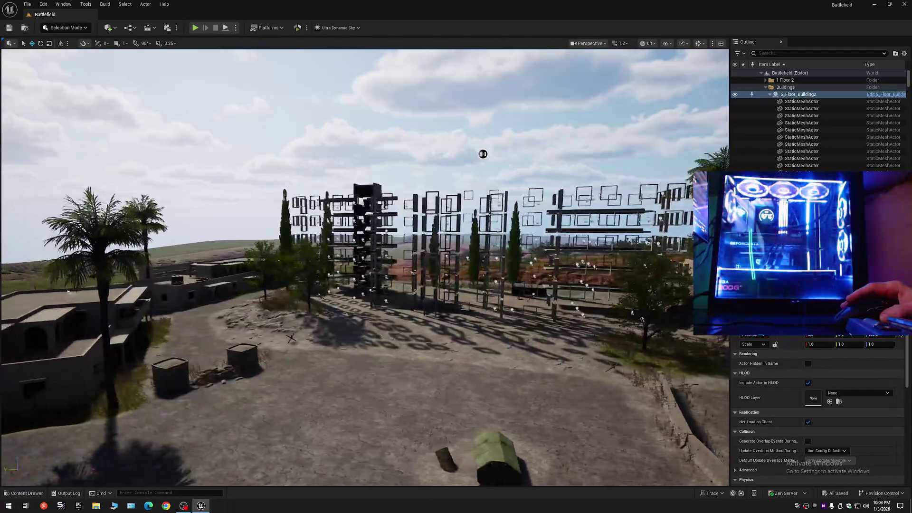
mouse_move(483, 153)
mouse_down()
mouse_move(560, 181)
mouse_move(717, 148)
mouse_move(413, 125)
mouse_move(372, 145)
mouse_up()
click(905, 53)
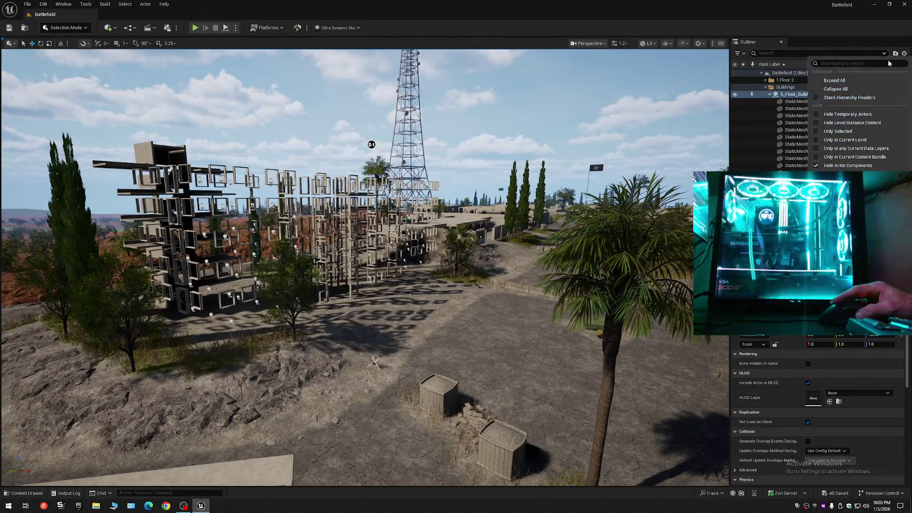
Step: Click through door-frame meshes in the scaffolding, collapsing the Outliner tree between selections
click(845, 90)
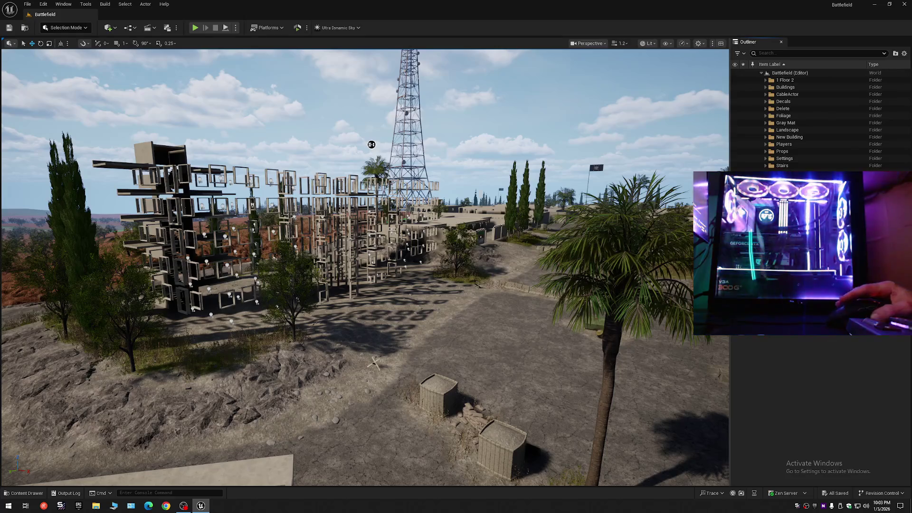
mouse_move(372, 144)
mouse_down()
mouse_move(450, 130)
mouse_move(428, 116)
mouse_move(537, 208)
mouse_move(481, 179)
mouse_move(510, 139)
mouse_up()
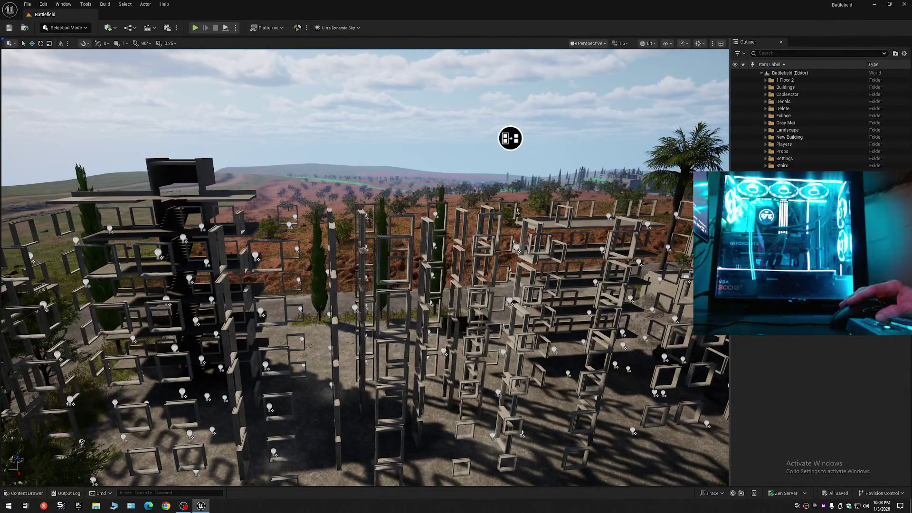
click(416, 233)
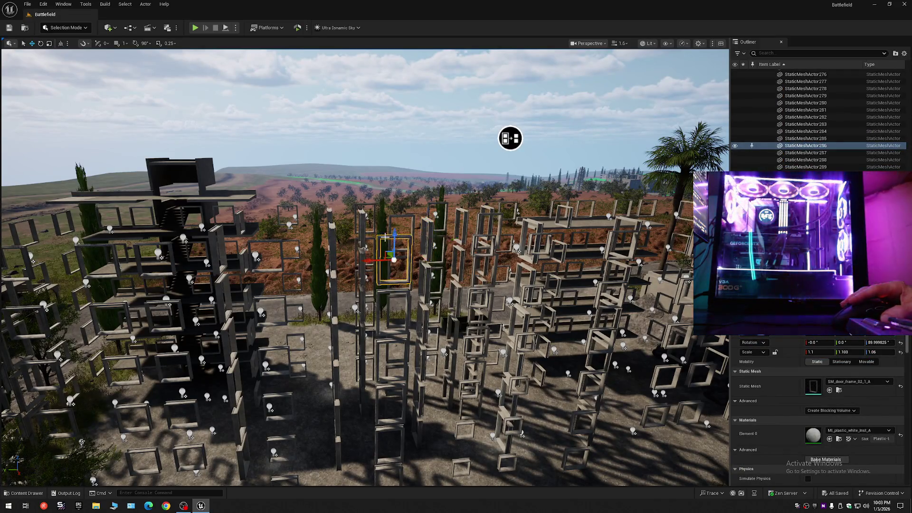
mouse_move(510, 138)
mouse_down()
mouse_move(522, 138)
mouse_move(525, 148)
mouse_move(531, 120)
mouse_move(464, 136)
mouse_move(643, 164)
mouse_move(558, 210)
mouse_up()
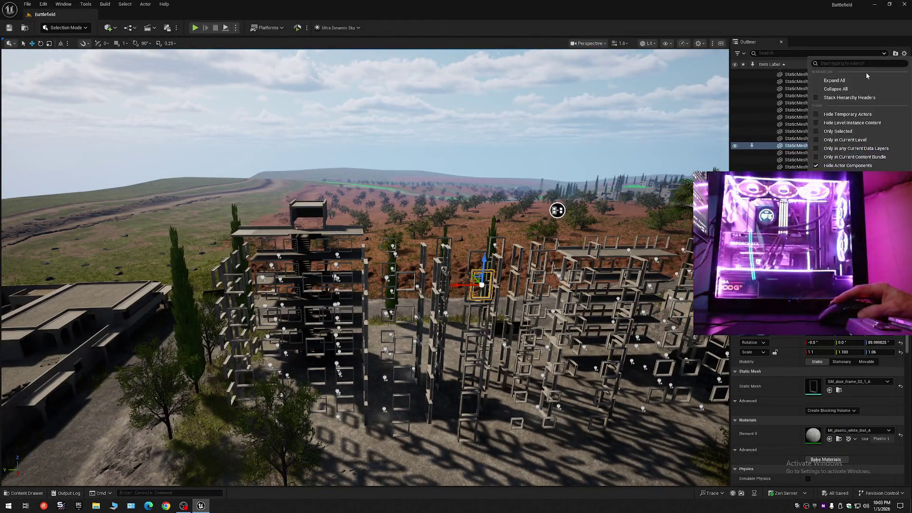
click(769, 67)
click(762, 74)
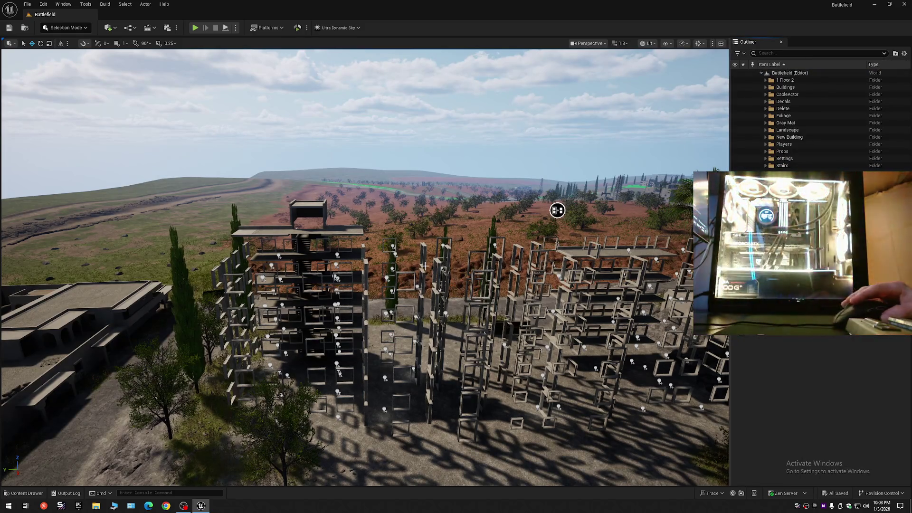
mouse_move(557, 211)
mouse_down()
mouse_move(627, 142)
mouse_move(439, 272)
mouse_move(478, 293)
mouse_up()
click(439, 278)
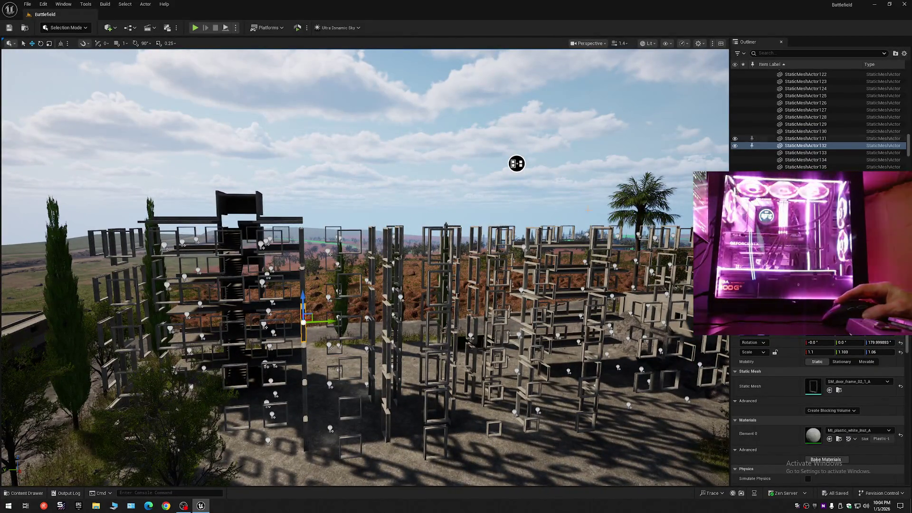
click(905, 53)
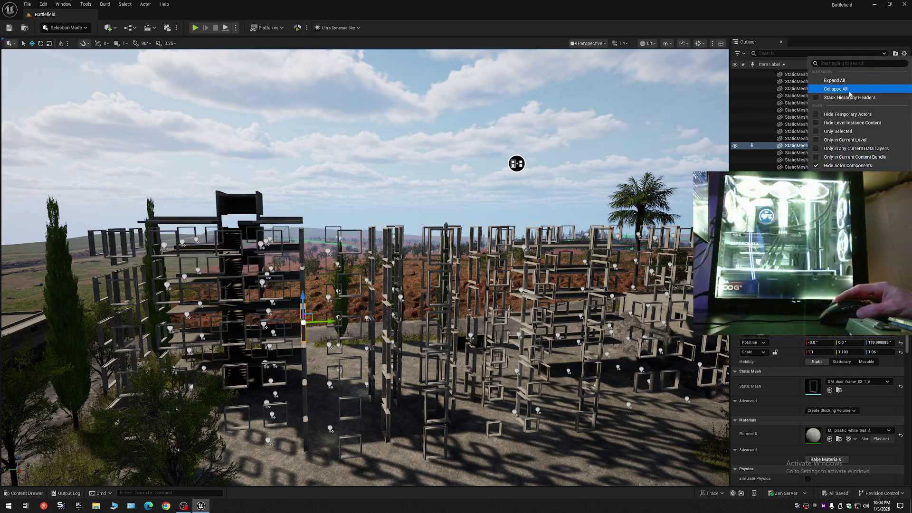
click(845, 90)
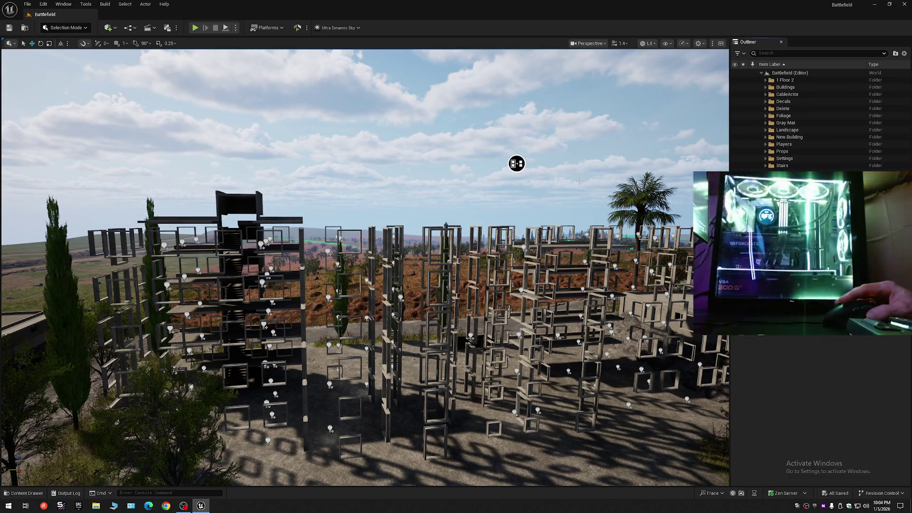
Step: Select the door-frame actors through StaticMeshActor366 and undo their accidental move with Ctrl+Z
click(601, 242)
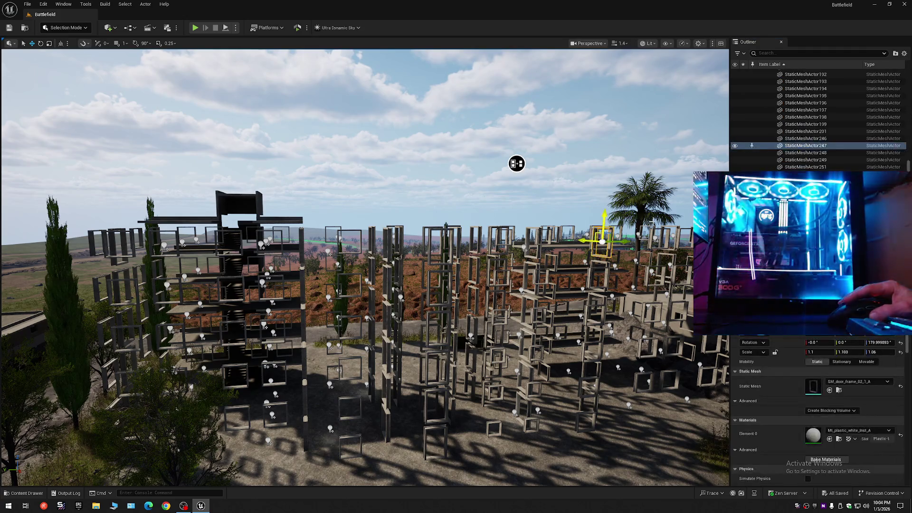
mouse_move(908, 166)
mouse_down()
mouse_move(907, 78)
mouse_move(908, 142)
mouse_up()
shift+click(808, 126)
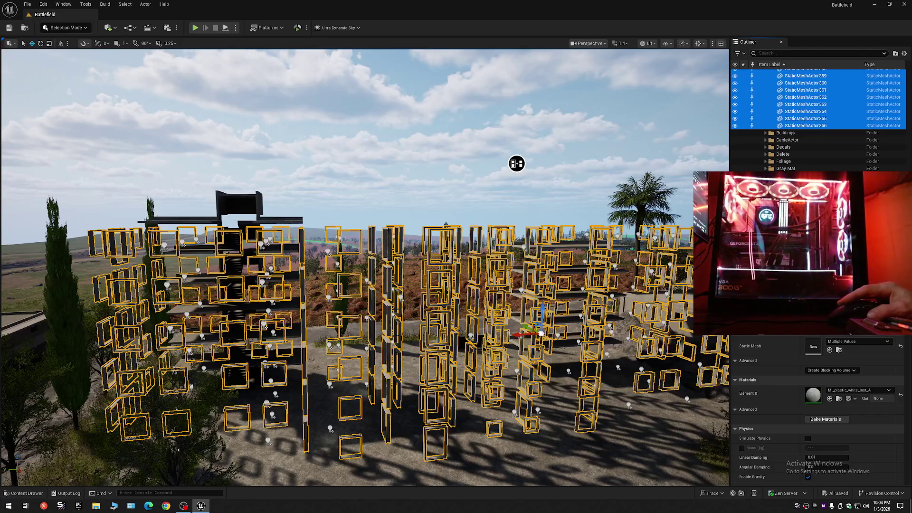
mouse_move(517, 164)
mouse_down()
mouse_move(540, 161)
mouse_move(448, 158)
mouse_move(403, 174)
mouse_up()
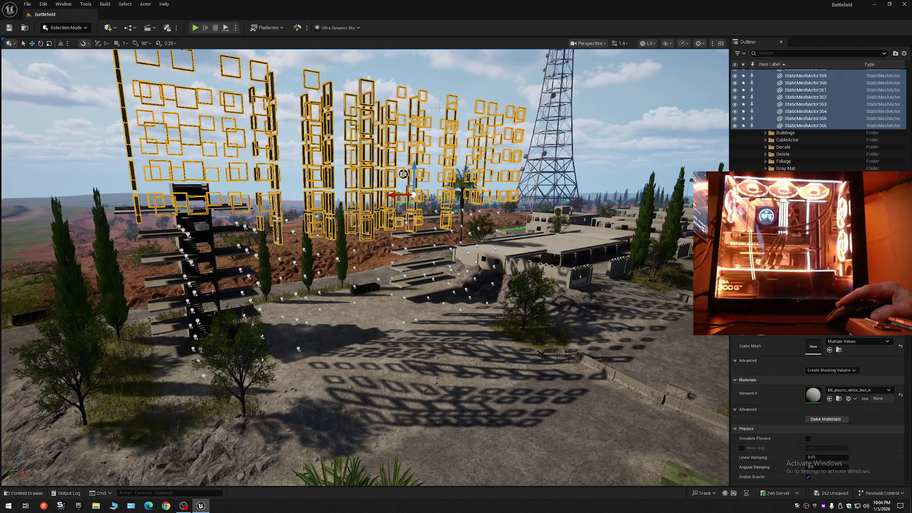
key(ctrl+z)
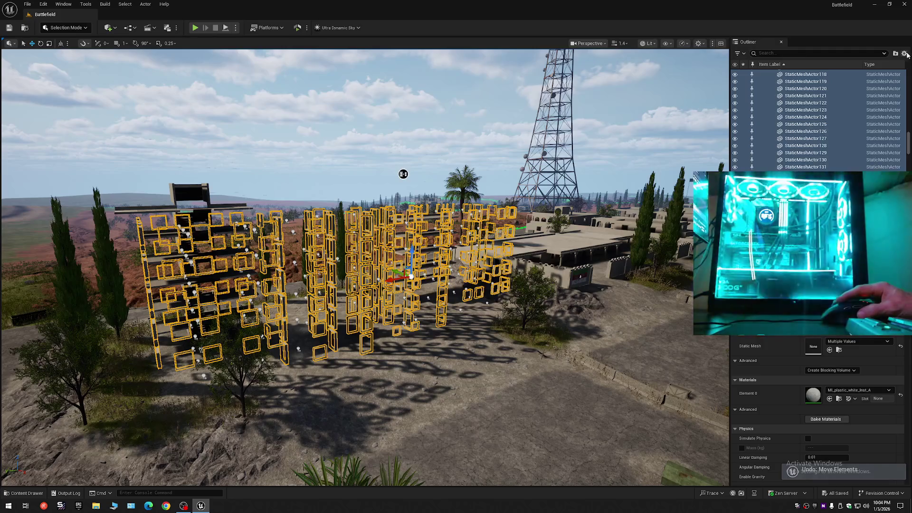
Step: Collapse the Outliner and select the apartment block to reveal 5_Floor_Building2 under Buildings
click(905, 53)
click(762, 73)
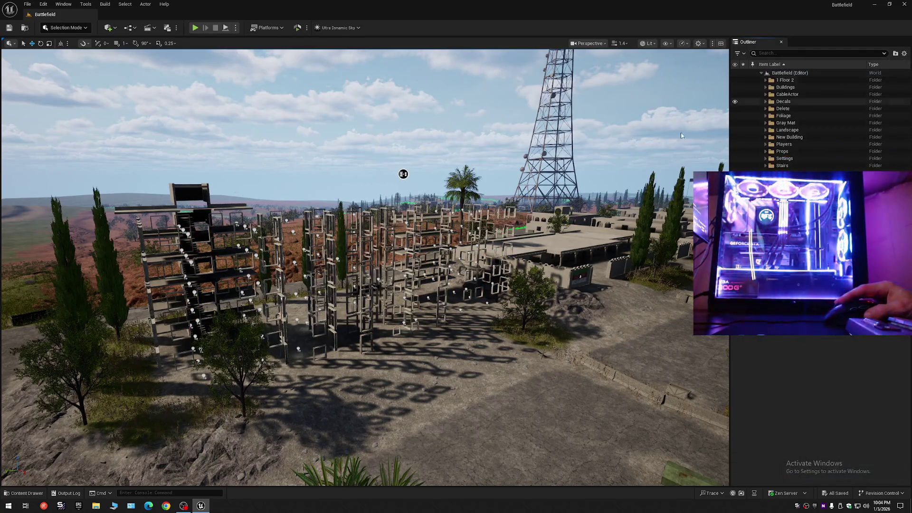
mouse_move(681, 135)
mouse_down()
mouse_move(488, 270)
mouse_move(258, 284)
mouse_up()
click(475, 271)
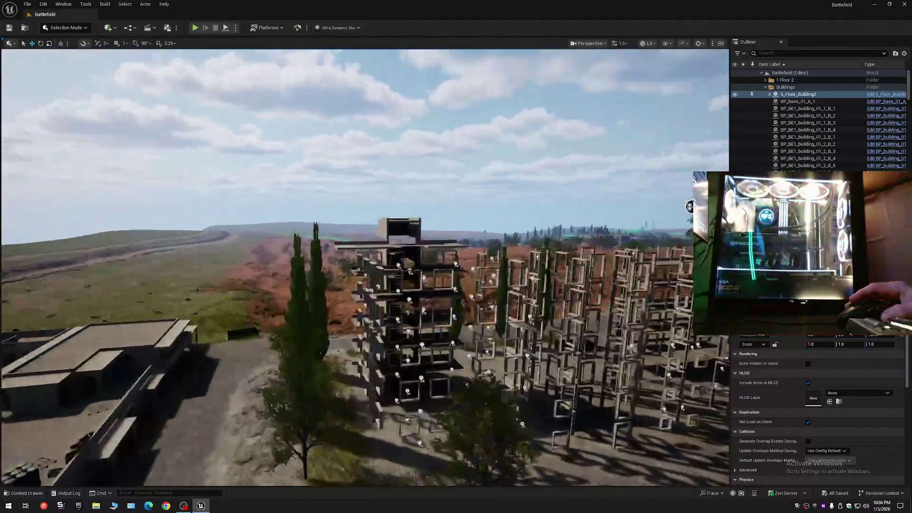
Step: Collapse the Outliner and toggle a folder's eye icon to bring back the Gray Mat building geometry
mouse_move(690, 206)
mouse_down()
mouse_move(639, 171)
mouse_move(179, 157)
mouse_move(254, 160)
mouse_up()
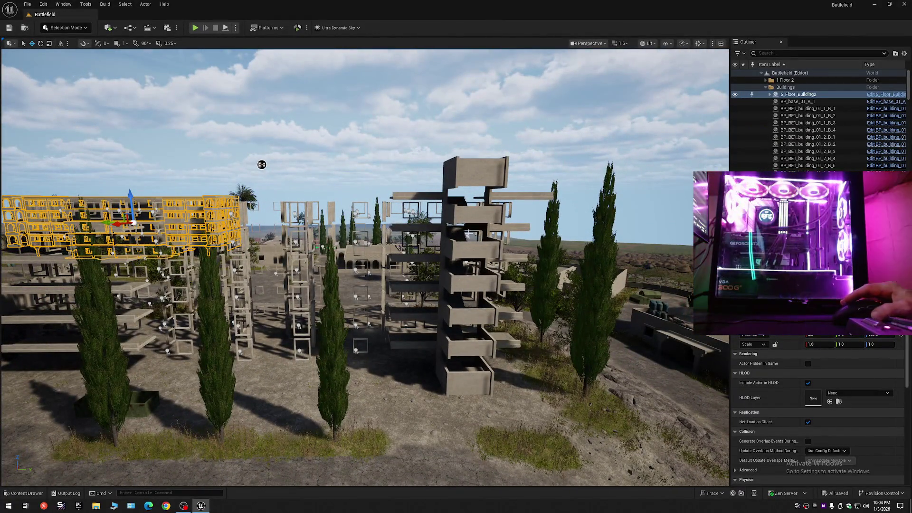
click(905, 54)
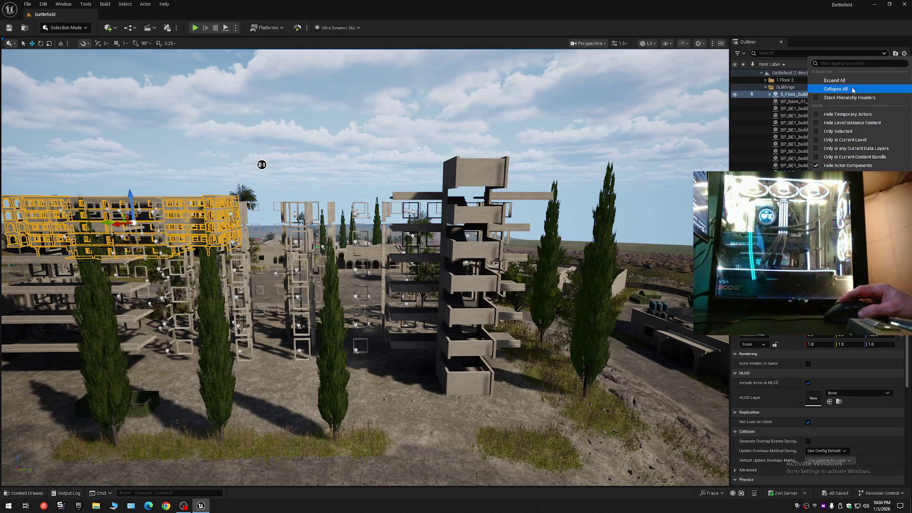
click(836, 89)
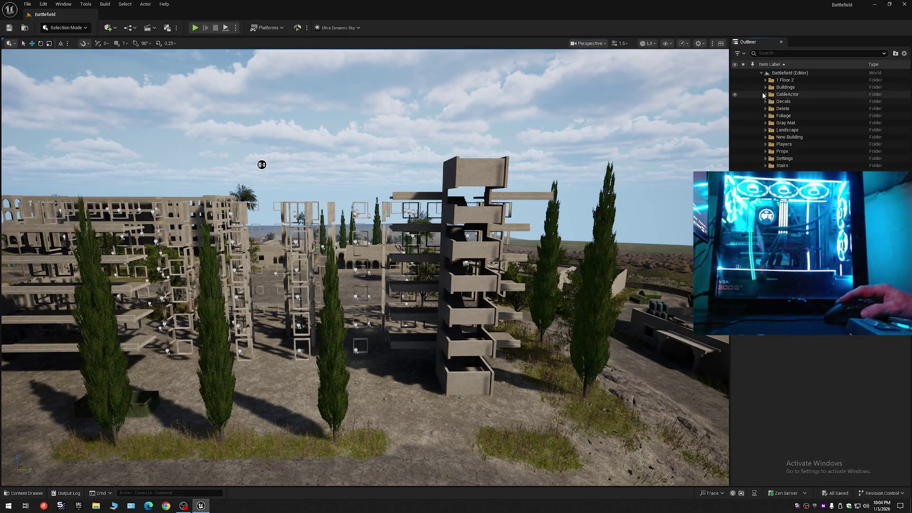
click(735, 123)
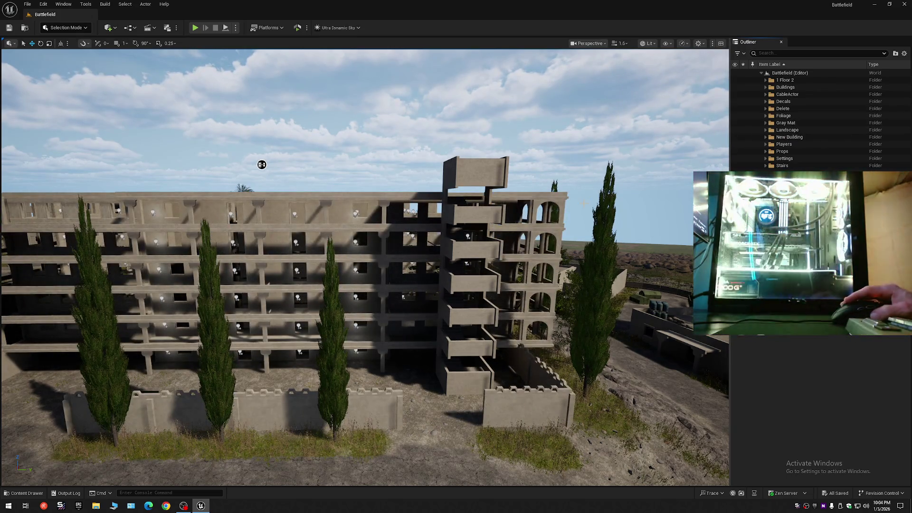
mouse_move(261, 165)
mouse_down()
mouse_move(443, 187)
mouse_move(417, 194)
mouse_up()
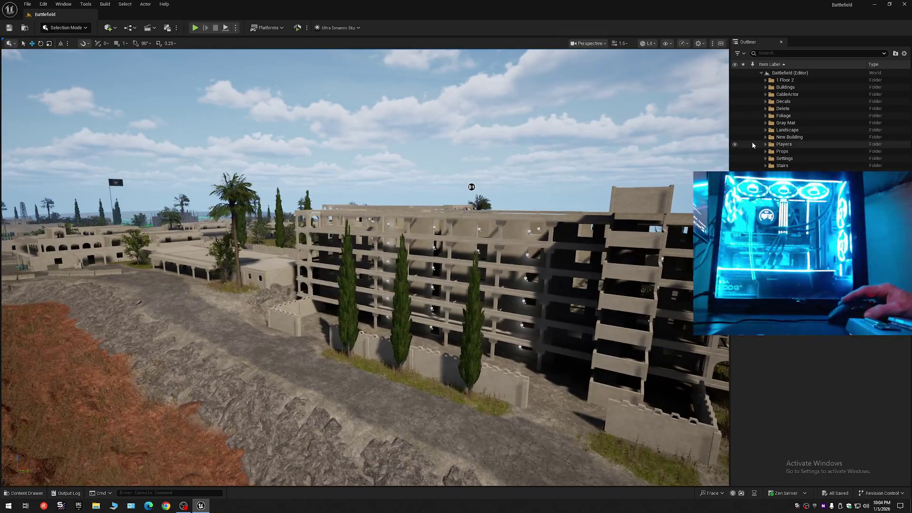
Step: Expand New Building > Floor, then collapse the tree and re-expand Battlefield (Editor)
click(765, 137)
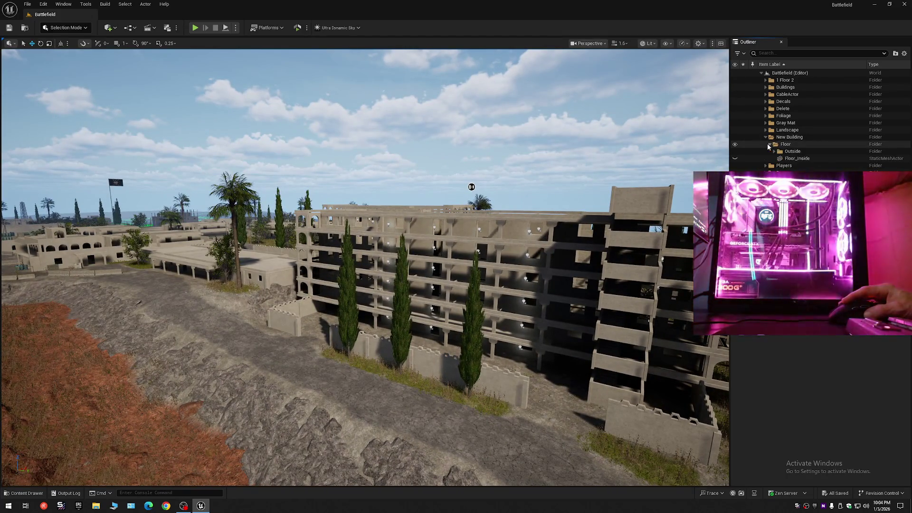
click(770, 144)
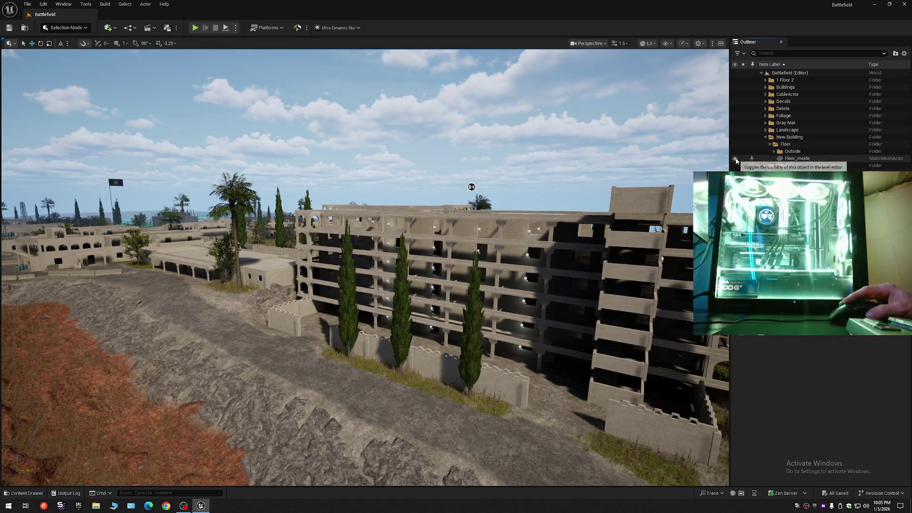
click(904, 54)
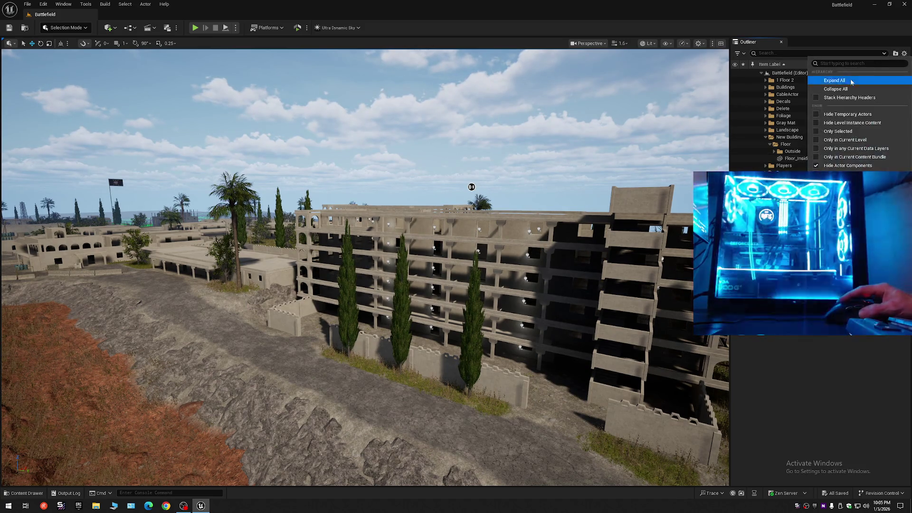
click(817, 89)
click(760, 73)
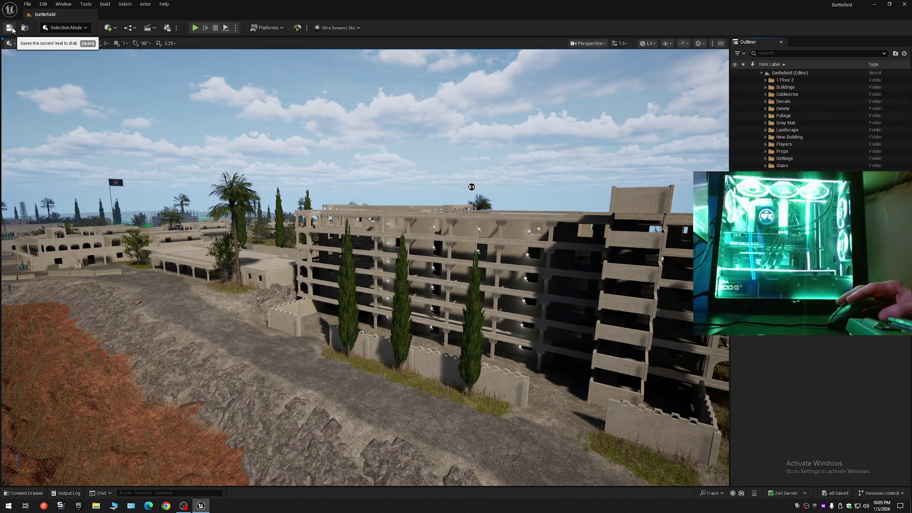
Step: Save the current level, then Save As over Content/Maps/Battlefield and confirm the overwrite
click(27, 4)
click(54, 91)
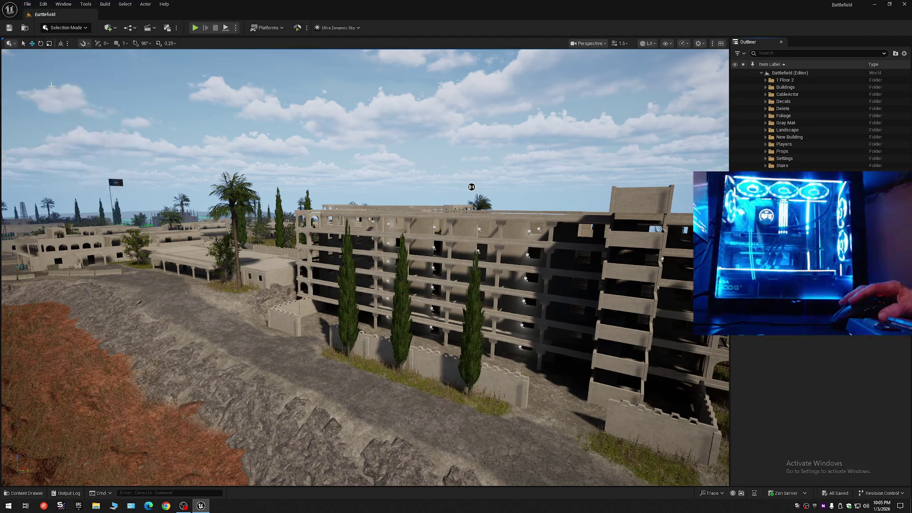
click(27, 5)
click(46, 105)
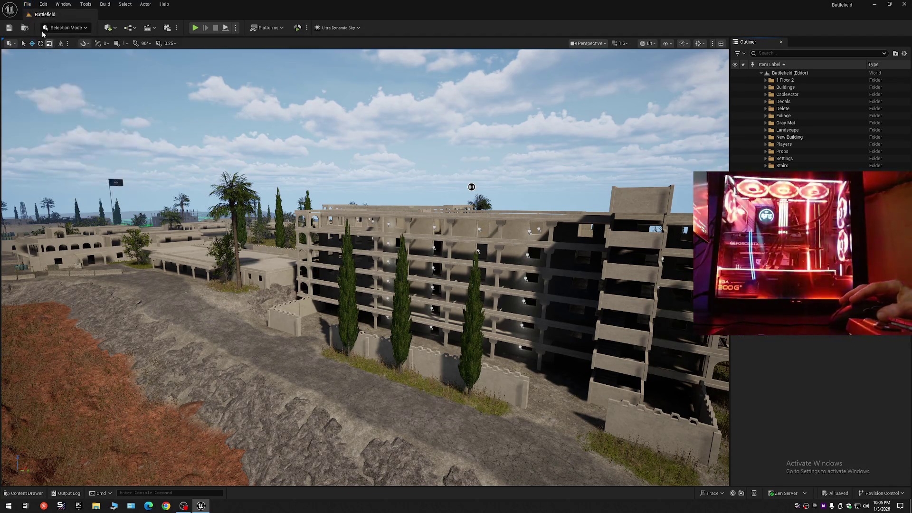
click(27, 5)
click(60, 98)
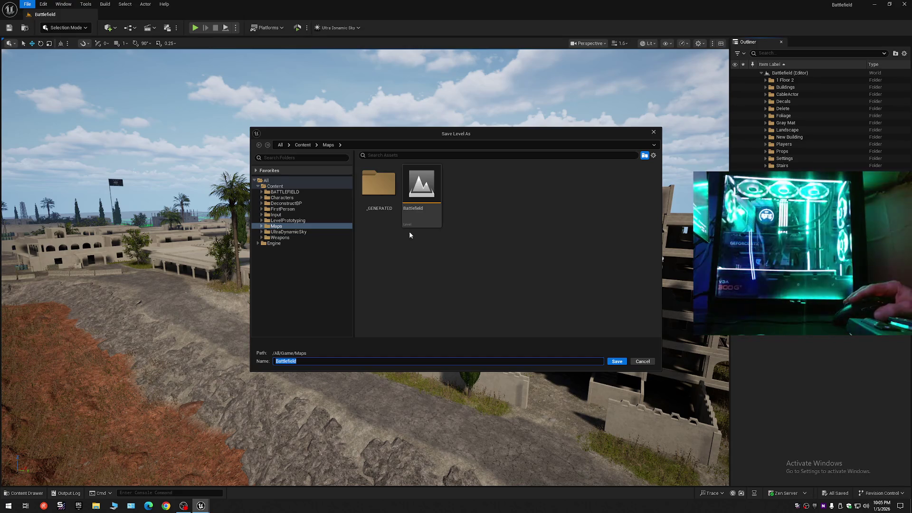
double_click(418, 199)
click(475, 264)
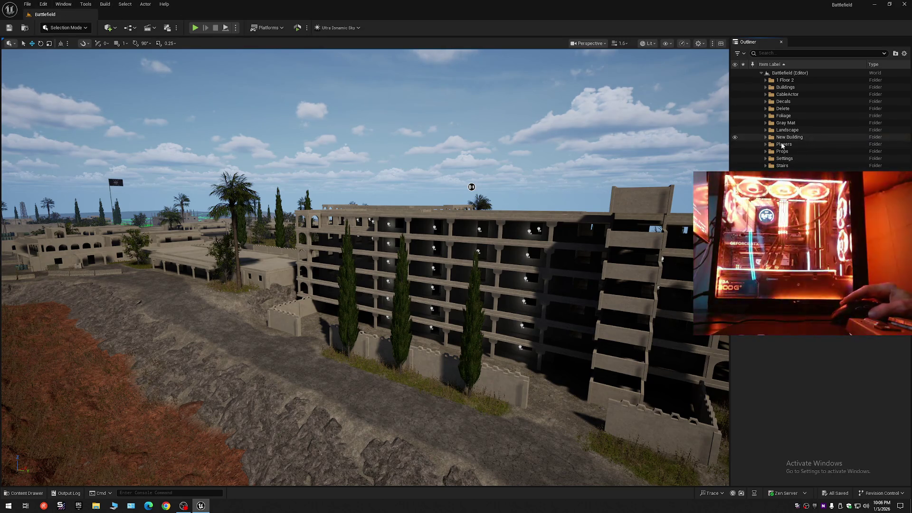
Step: Set the viewport Scalability Shadows quality to Low
drag(361, 285, 456, 285)
mouse_move(536, 221)
mouse_down()
mouse_move(522, 221)
mouse_move(536, 220)
mouse_up()
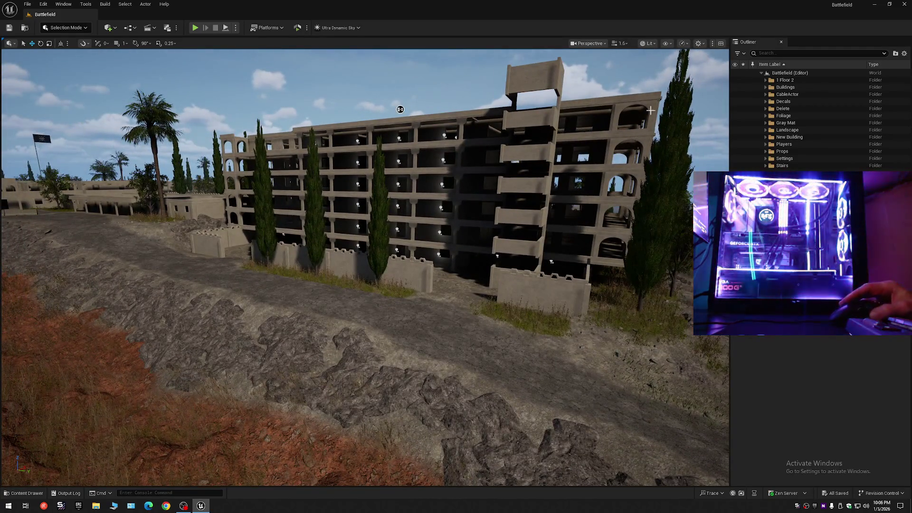
click(683, 44)
mouse_move(722, 85)
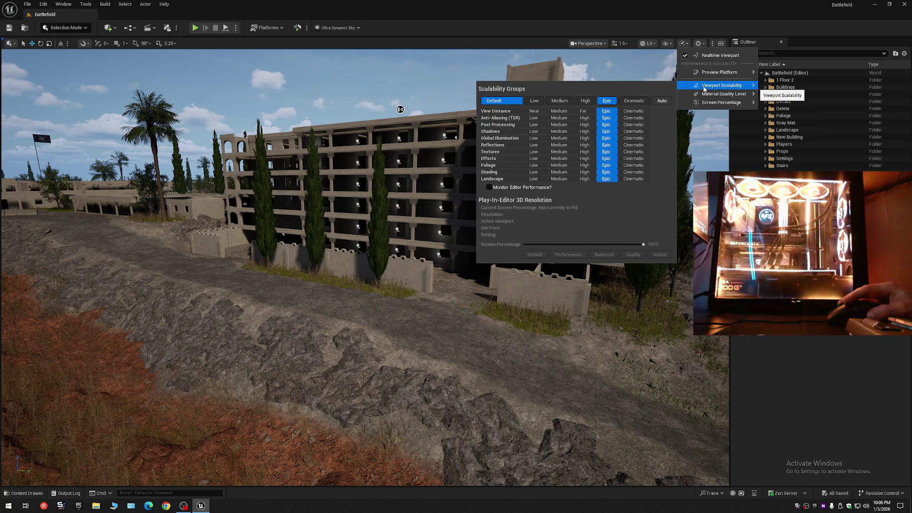
click(534, 131)
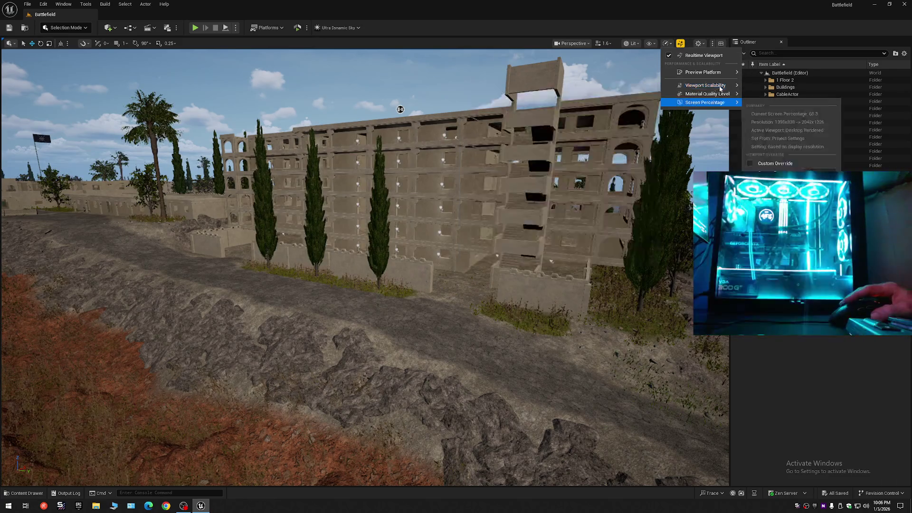
Step: Collapse every Outliner folder and expand Battlefield (Editor) to its top-level folders
click(905, 54)
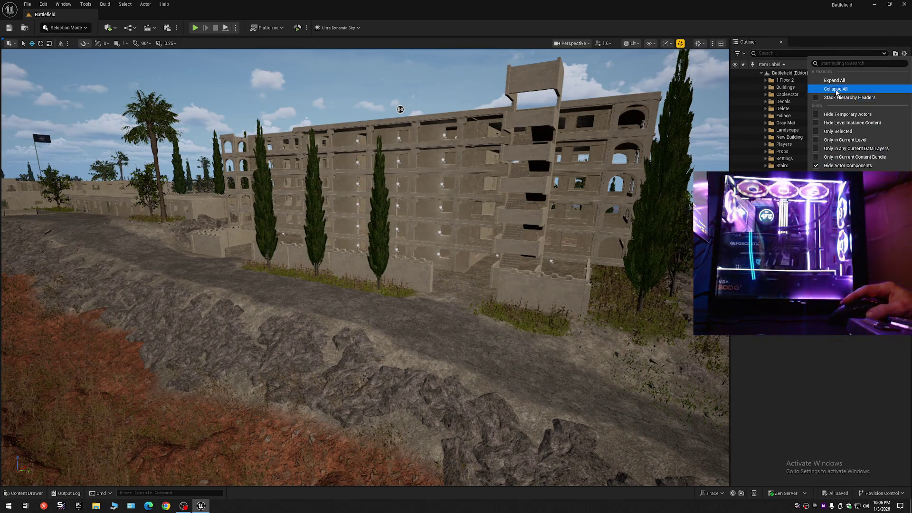
click(836, 90)
click(762, 73)
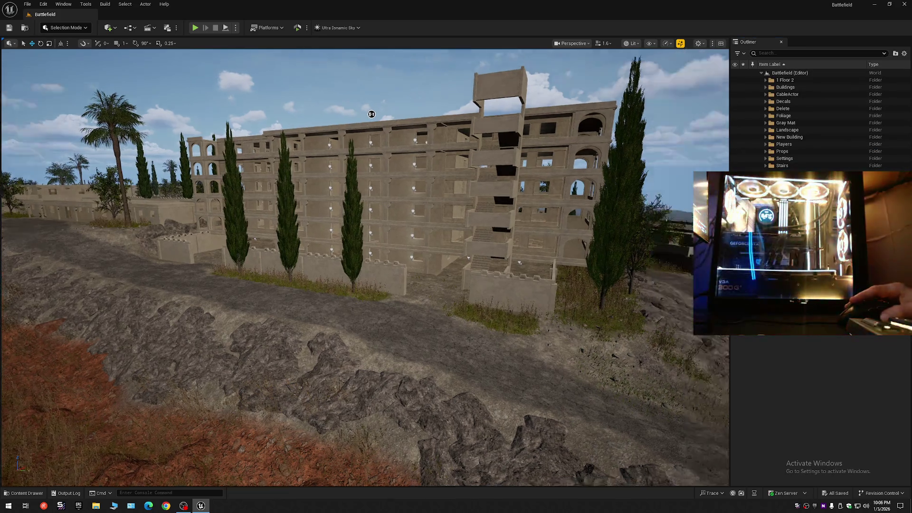
Step: Fly under the arches and back out to view the whole building, roof and landscape
key(w)
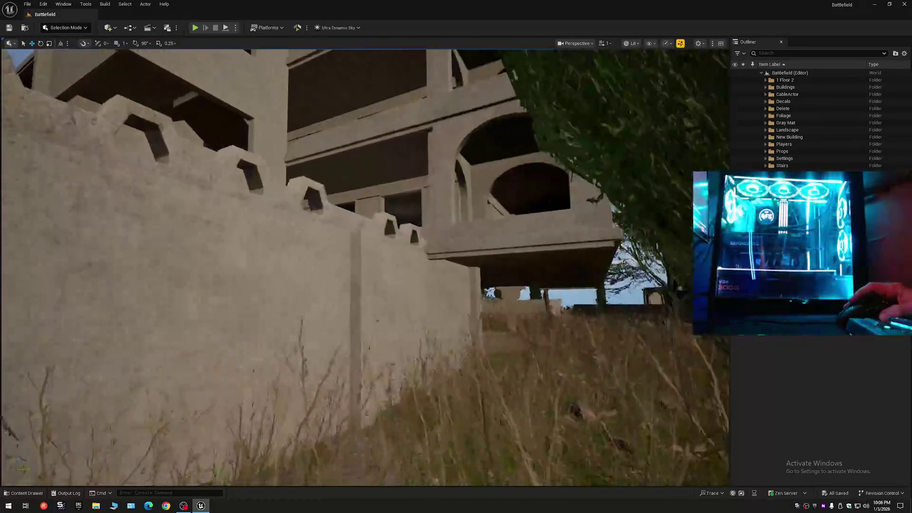
scroll(364, 266, down, 3)
key(w)
scroll(364, 266, down, 2)
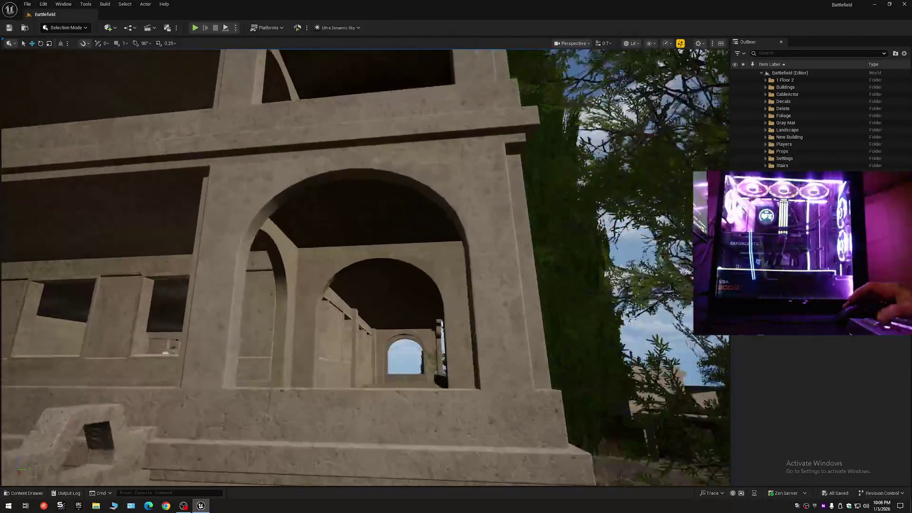
key(w)
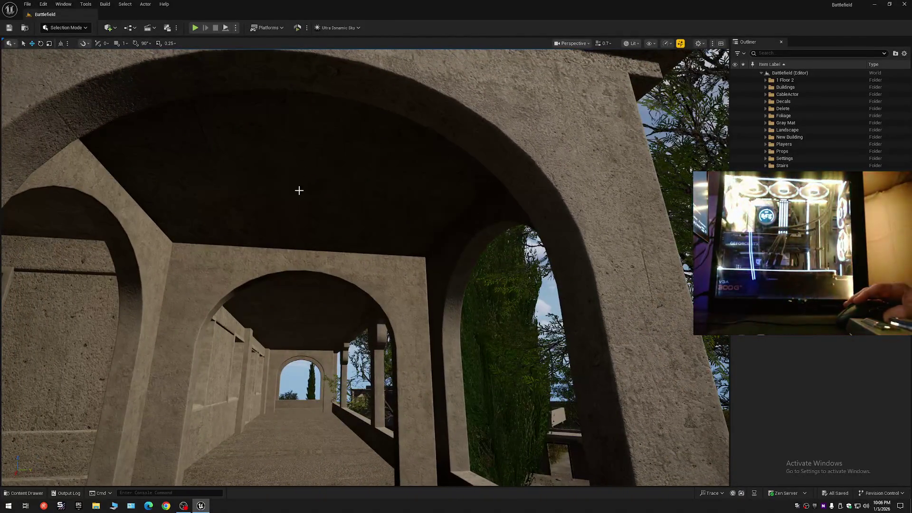
key(s)
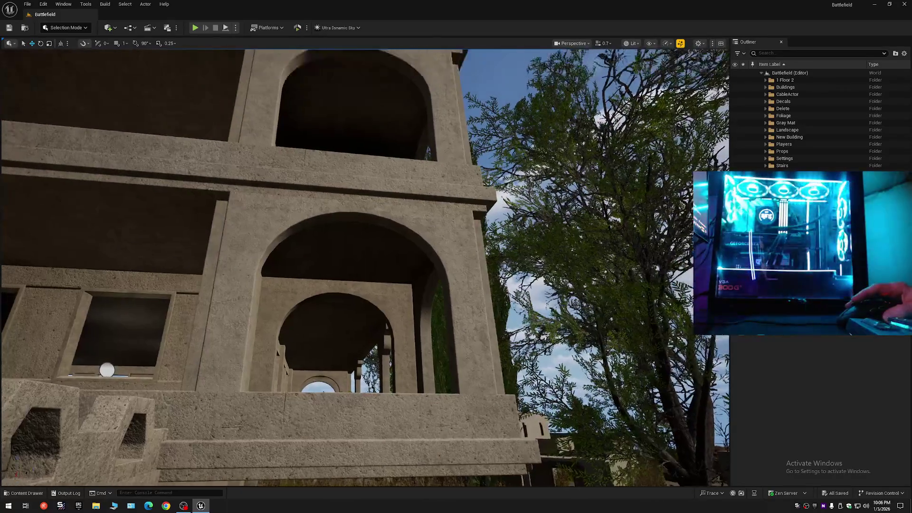
key(s)
key(s)
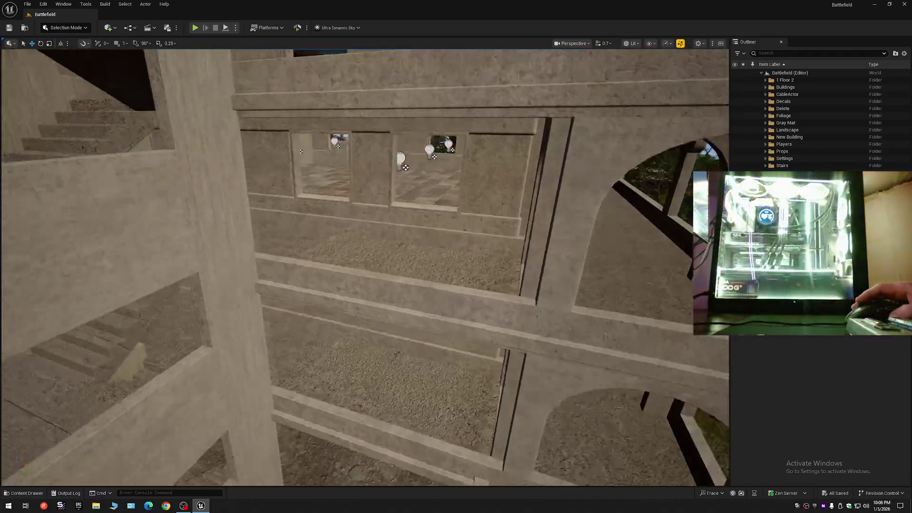
key(s)
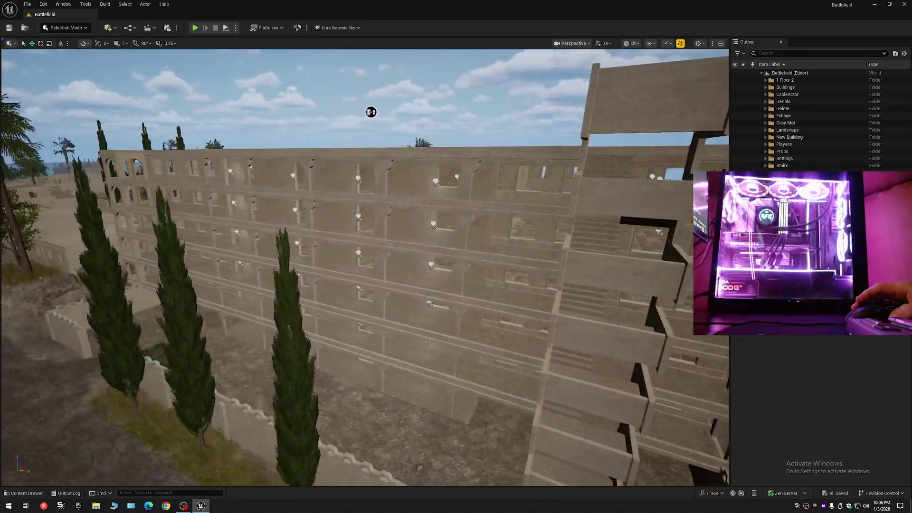
mouse_move(371, 113)
mouse_down()
mouse_move(456, 98)
mouse_move(569, 161)
mouse_move(676, 173)
mouse_move(701, 149)
mouse_move(697, 105)
mouse_move(142, 100)
mouse_move(212, 106)
mouse_move(205, 109)
mouse_up()
scroll(212, 106, up, 2)
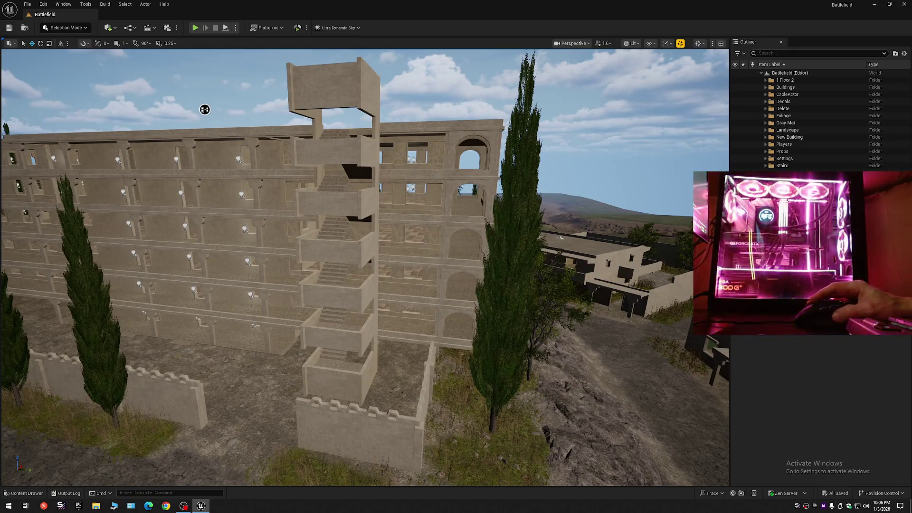
Step: Toggle the Stairs folder off and on, pick a Backup rail, and collapse the Outliner tree
click(736, 166)
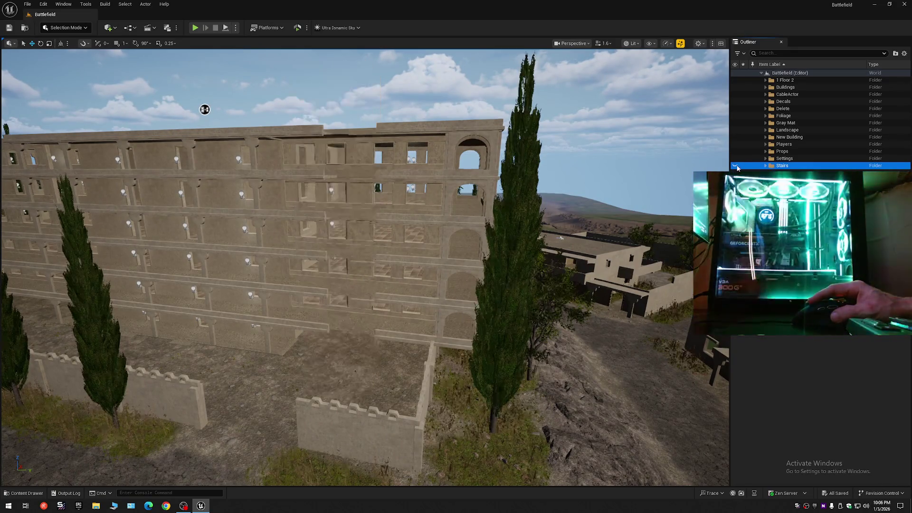
click(736, 166)
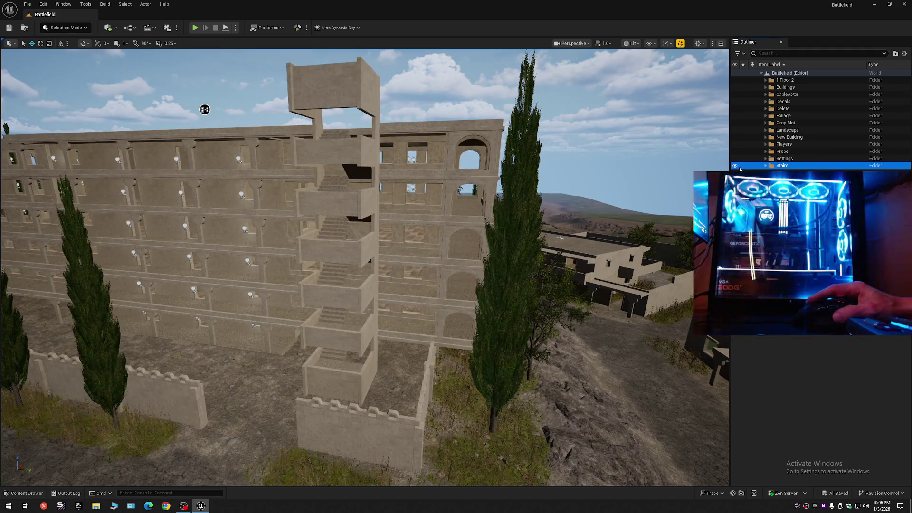
click(407, 260)
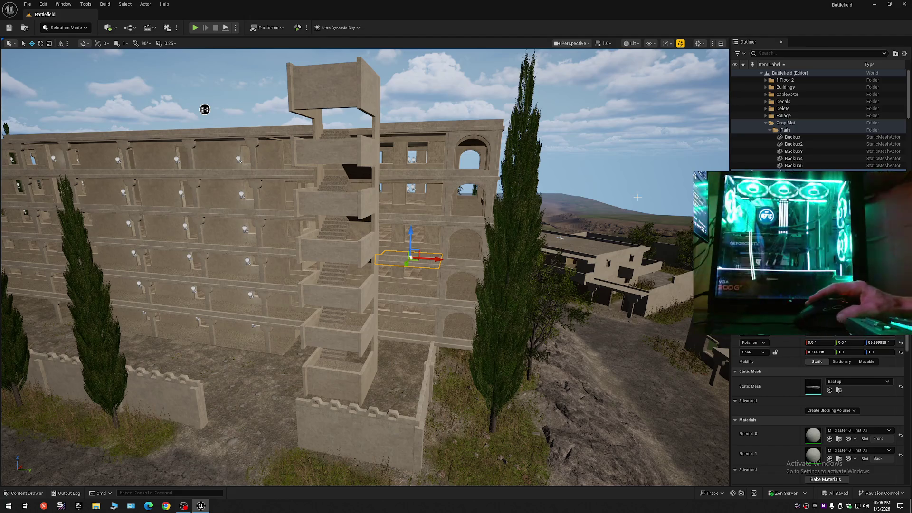
click(798, 138)
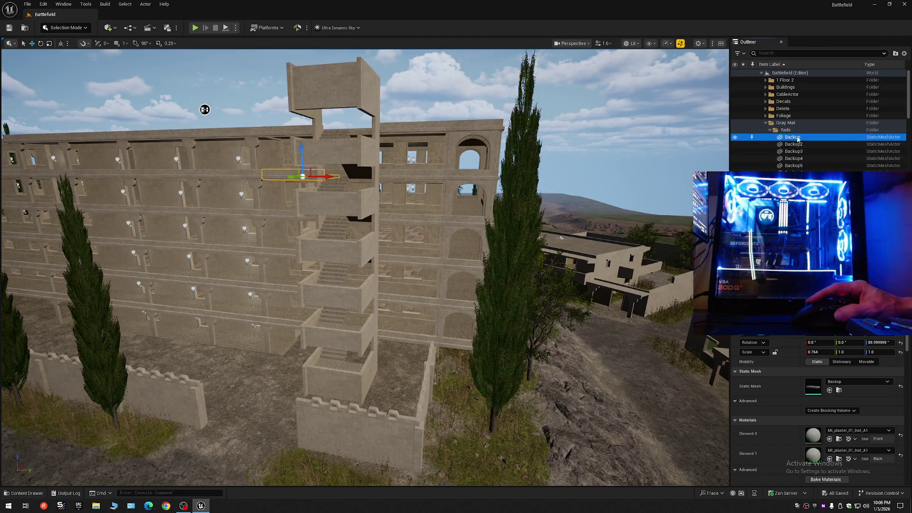
scroll(909, 111, down, 6)
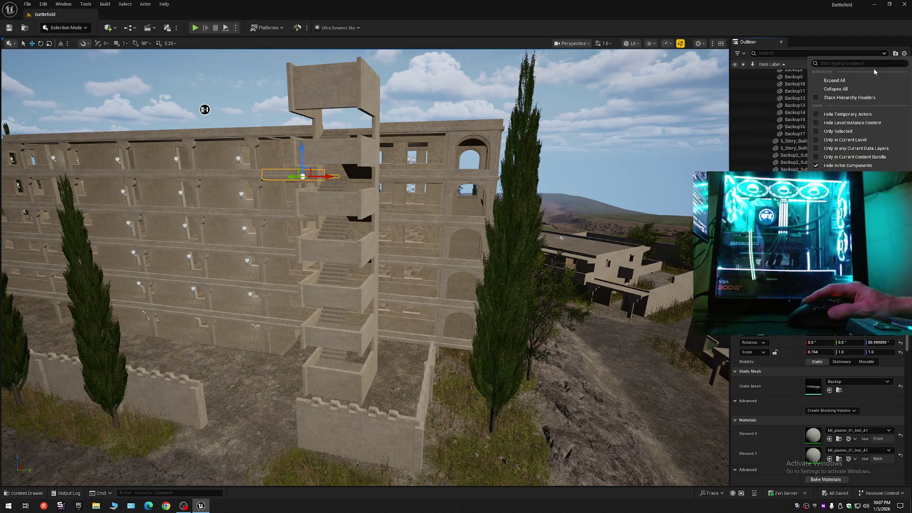
shift+click(762, 73)
click(761, 74)
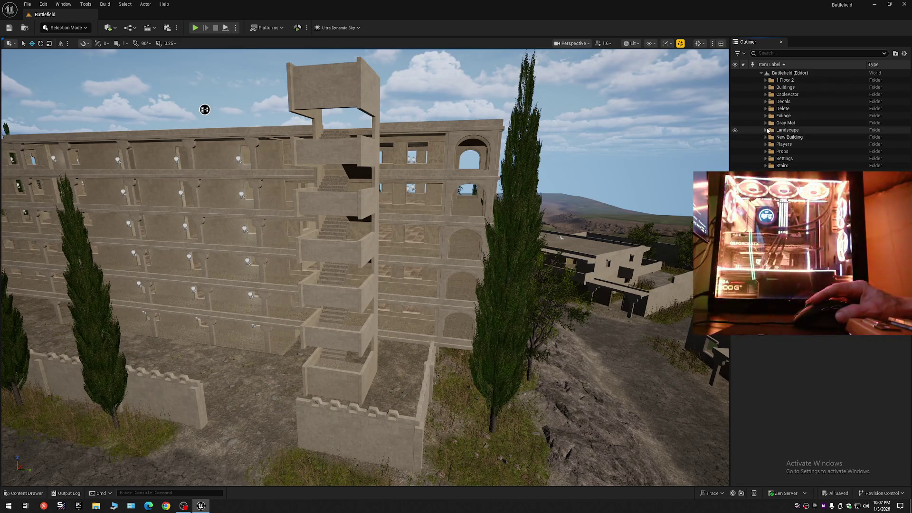
Step: Expand Gray Mat, select rails Backup10 through Backup17, frame them with F, and hide them
click(766, 123)
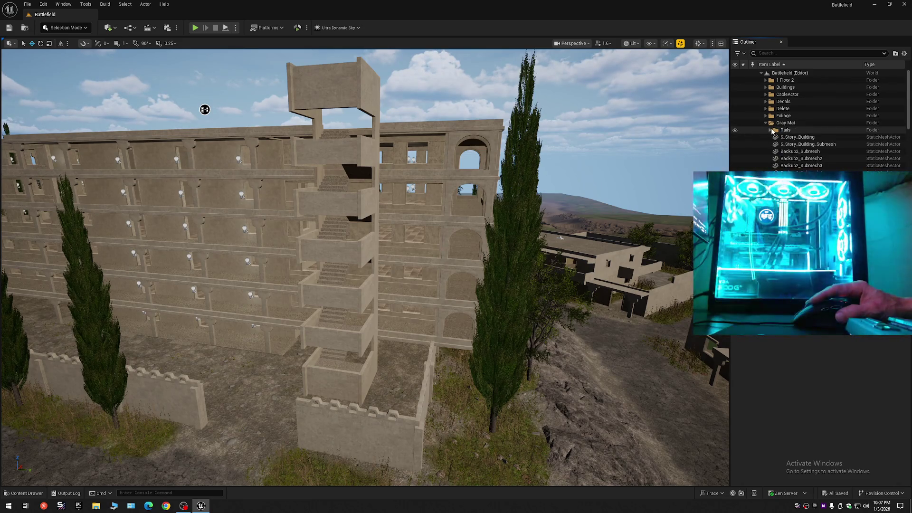
click(776, 136)
drag(908, 95, 908, 129)
click(795, 122)
shift+click(795, 72)
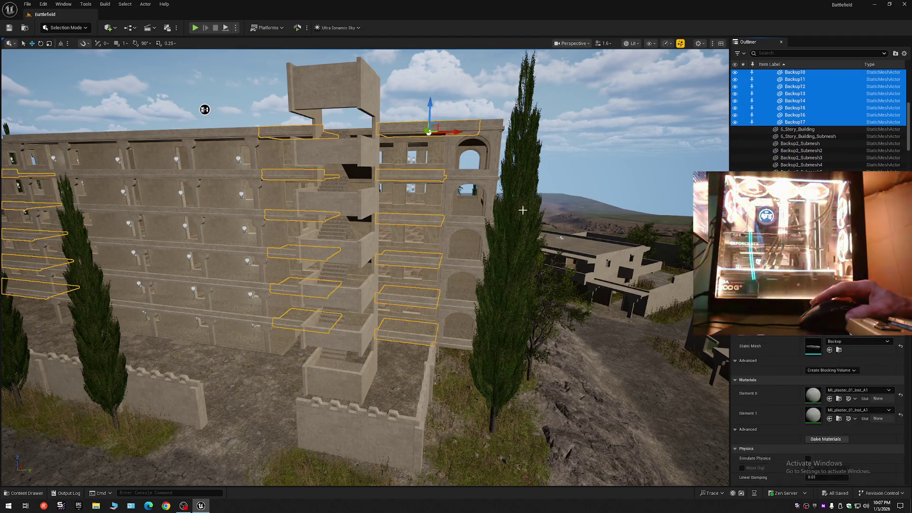
key(f)
mouse_move(281, 122)
mouse_down()
mouse_move(383, 137)
mouse_move(387, 152)
mouse_move(326, 187)
mouse_move(312, 146)
mouse_move(267, 134)
mouse_move(253, 151)
mouse_move(238, 143)
mouse_move(261, 116)
mouse_move(251, 126)
mouse_move(256, 108)
mouse_move(218, 112)
mouse_move(336, 112)
mouse_move(271, 143)
mouse_move(233, 137)
mouse_up()
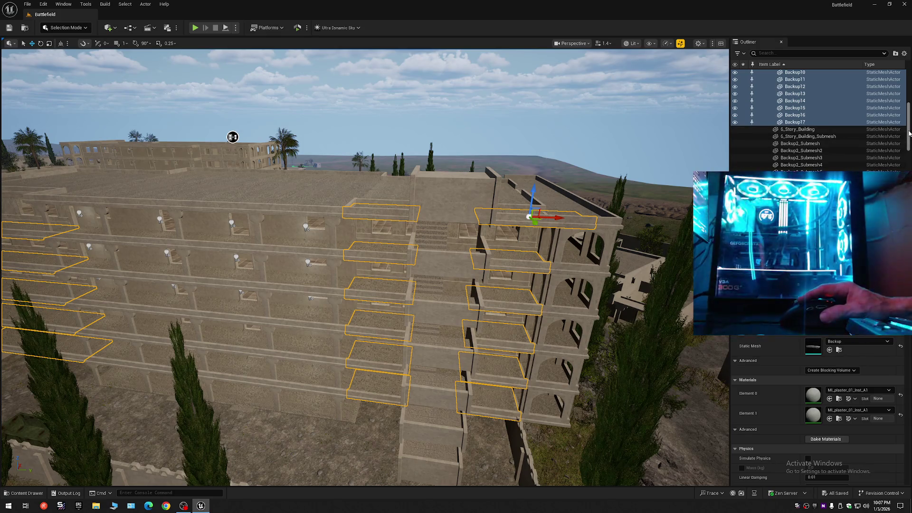
click(736, 124)
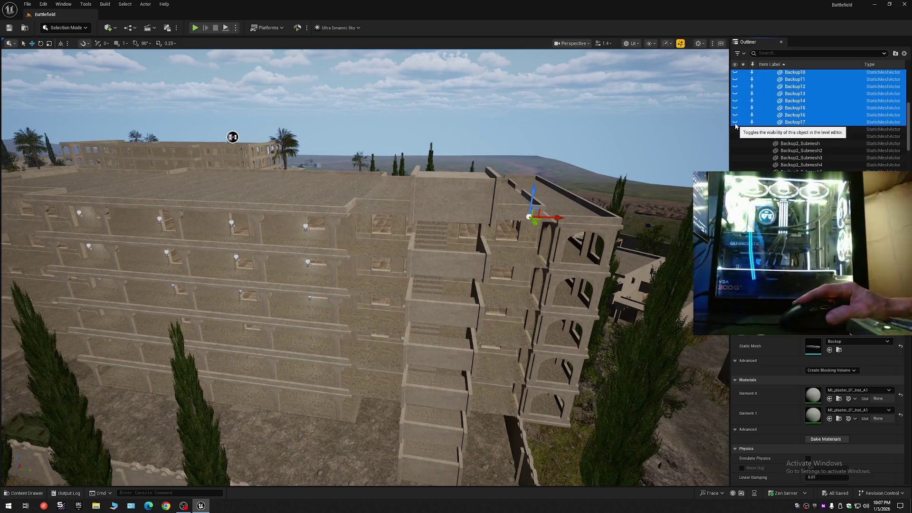
Step: Fly back over the rooftop to confirm the rails are gone and reselect the remaining Backup rails
key(w)
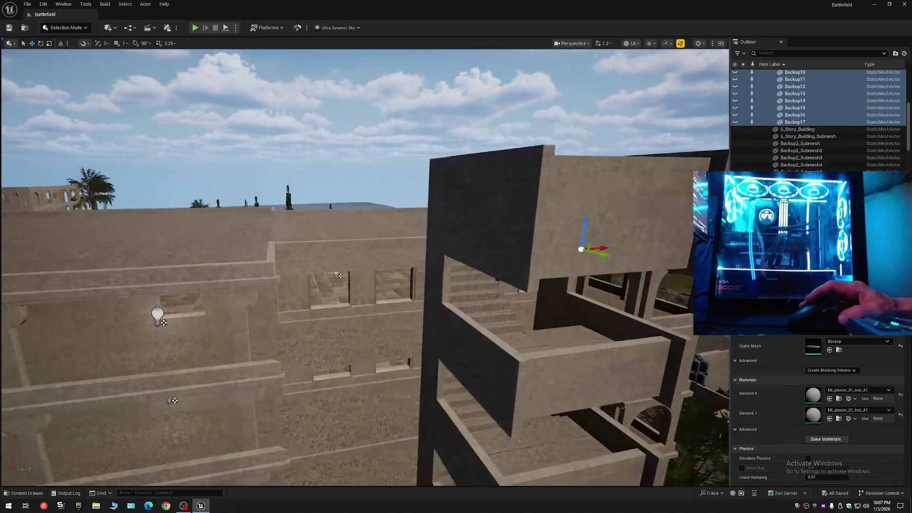
key(s)
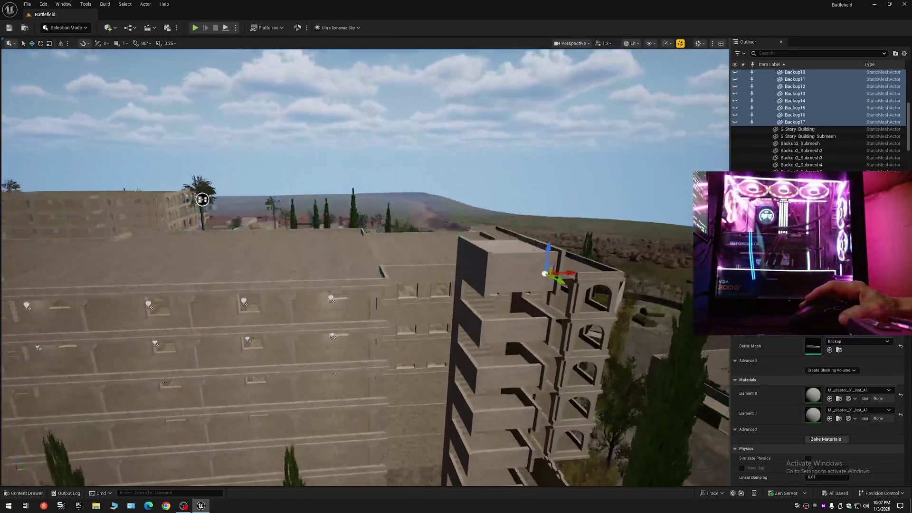
key(s)
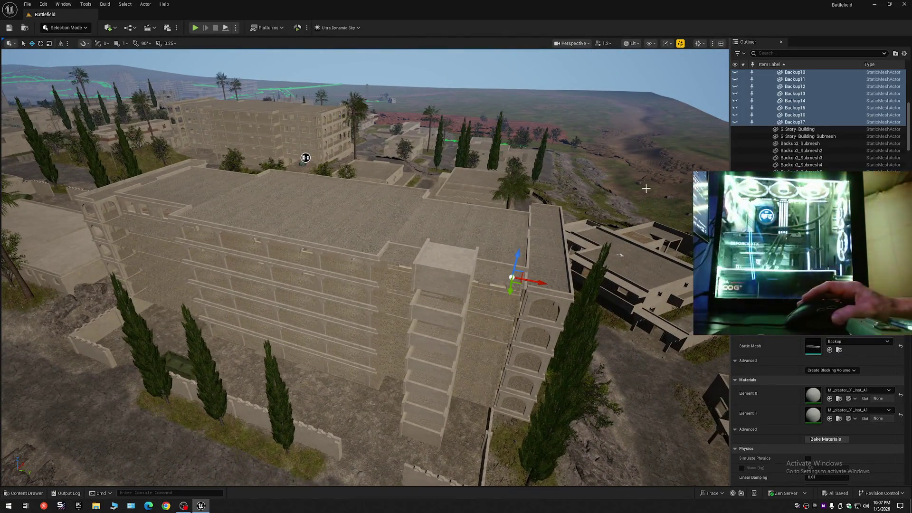
shift+click(741, 127)
scroll(807, 118, up, 3)
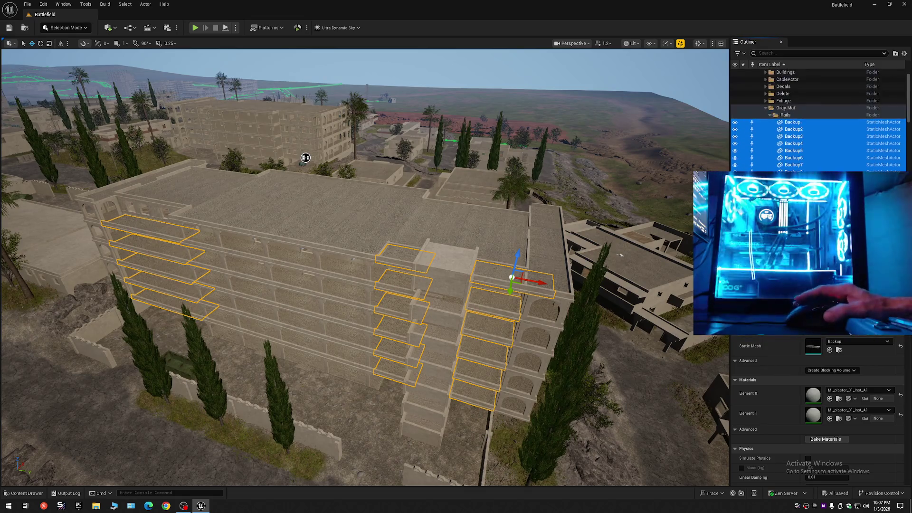
scroll(817, 119, up, 1)
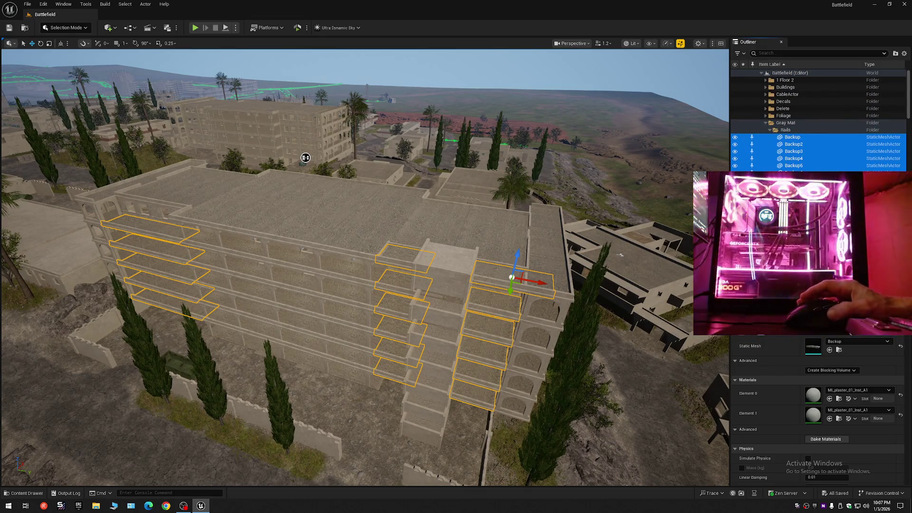
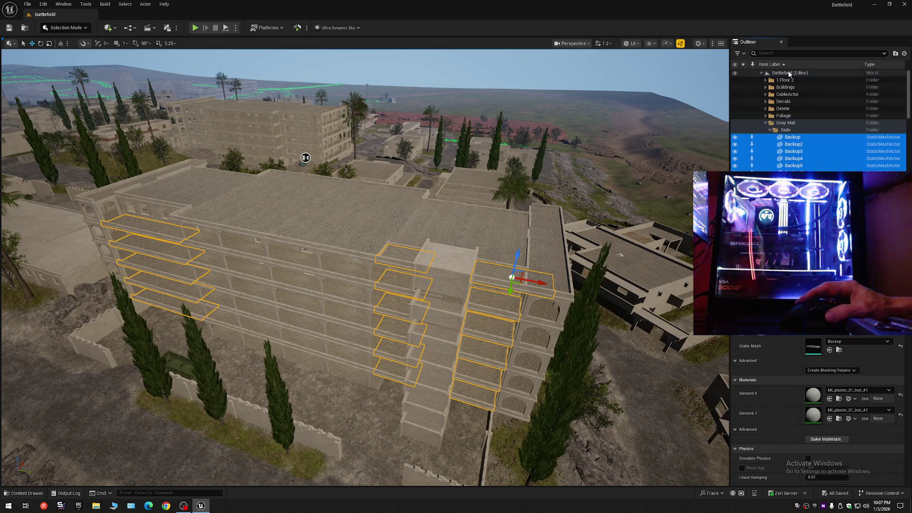
Step: Collapse the Outliner to its top-level folders, hide the Foliage folder, and expand New Building
right_click(790, 74)
click(810, 87)
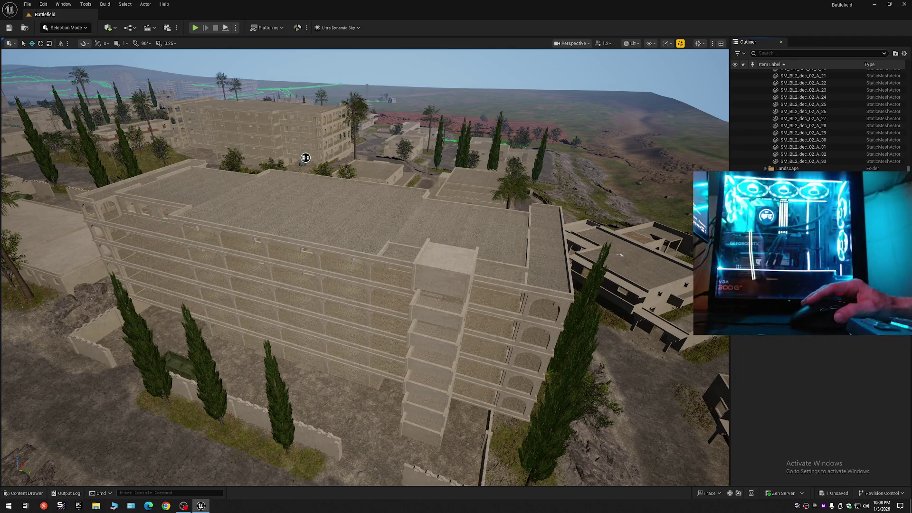
scroll(818, 119, up, 3)
scroll(817, 119, up, 5)
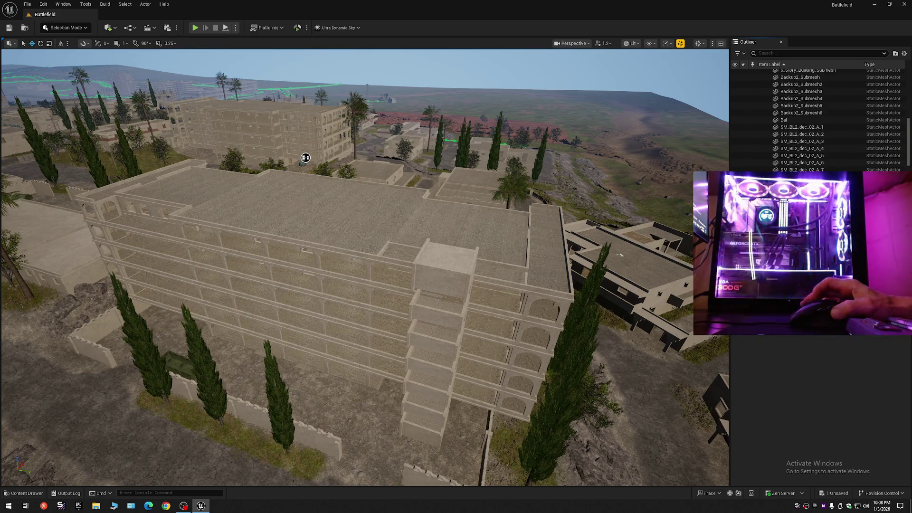
click(904, 53)
click(855, 78)
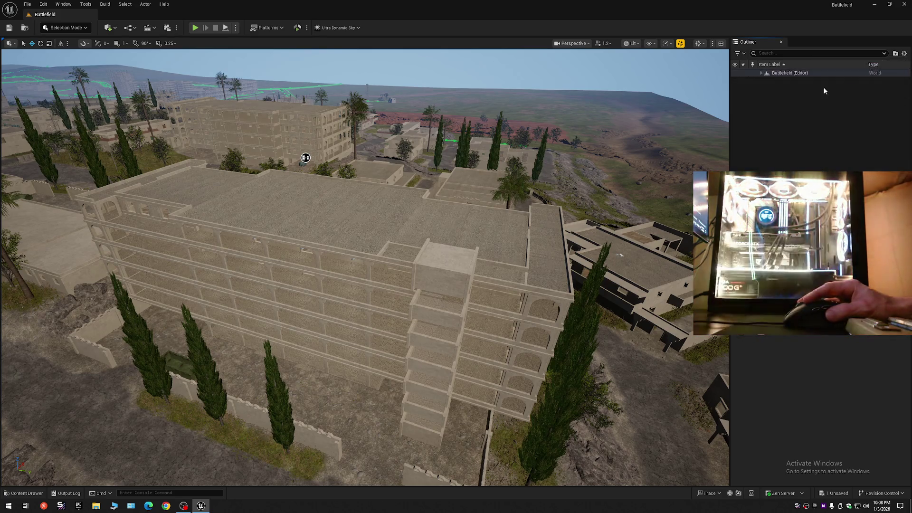
click(762, 73)
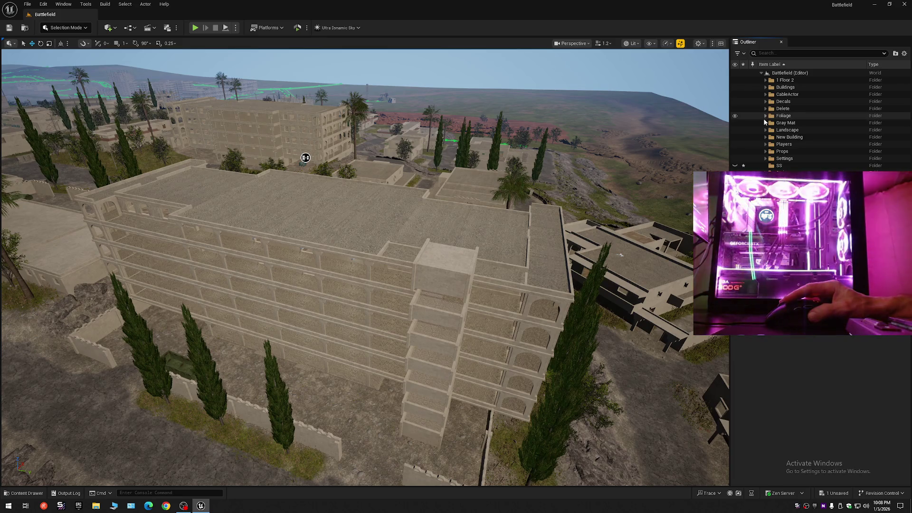
click(735, 117)
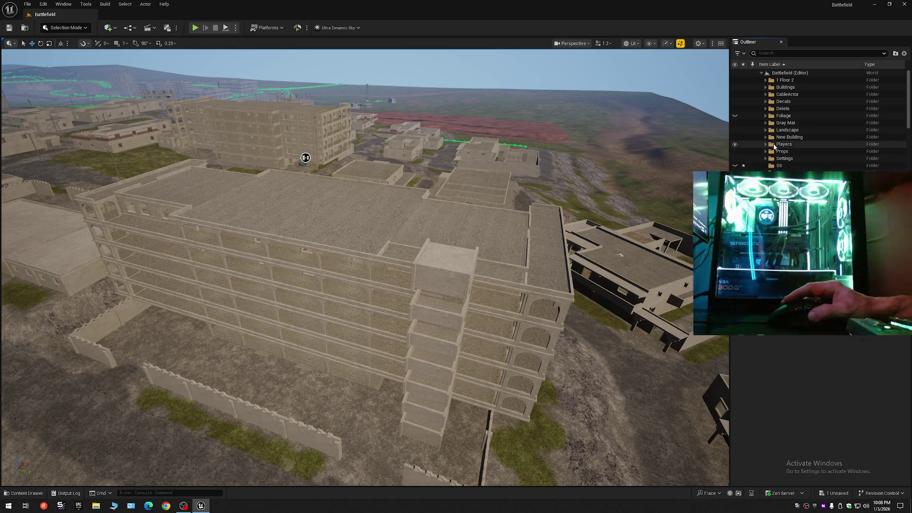
click(765, 138)
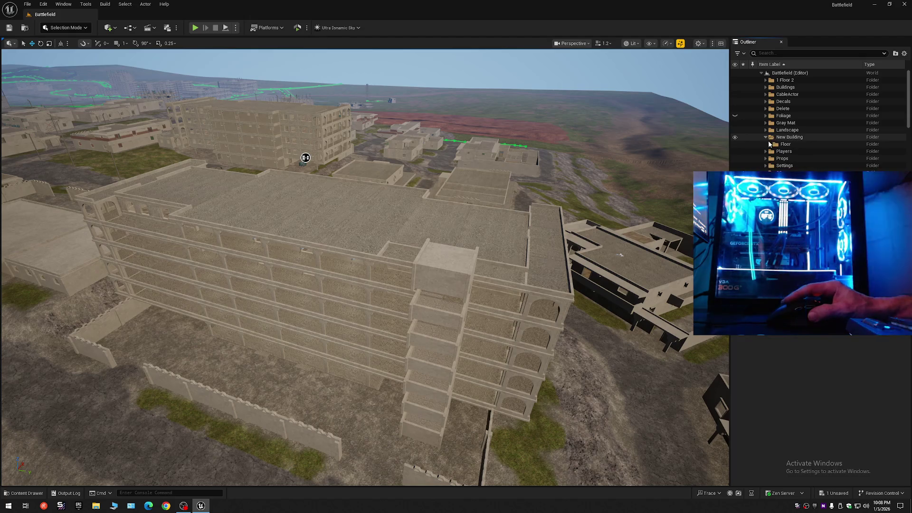
Step: Expand New Building's Floor > Outside folder and the Gray Mat > Rails folder
click(770, 144)
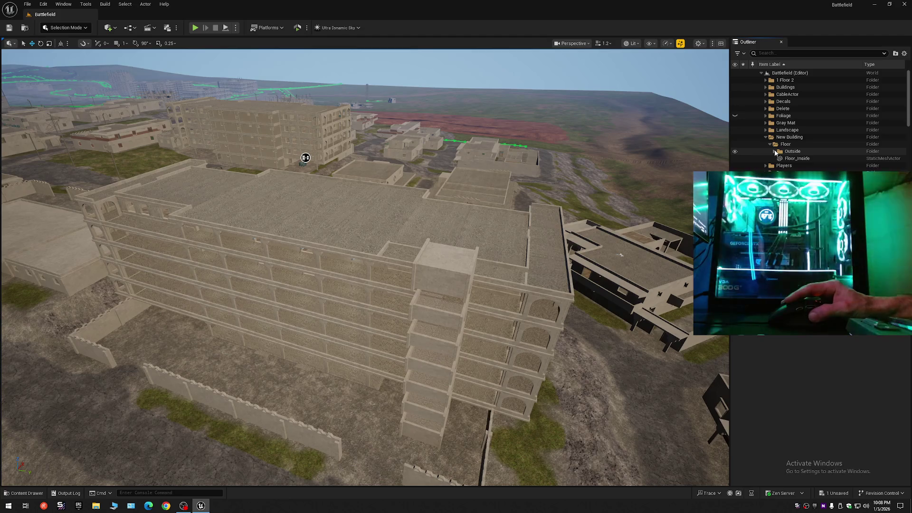
click(775, 152)
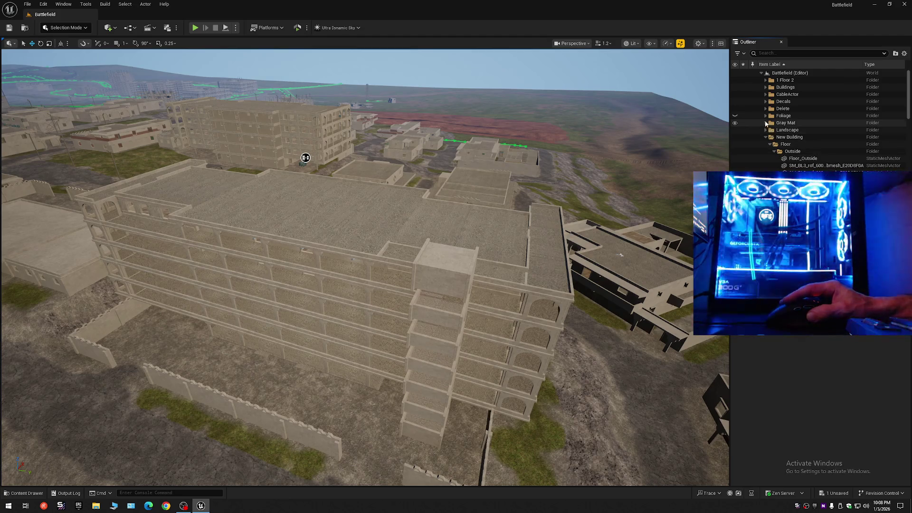
click(766, 123)
click(798, 137)
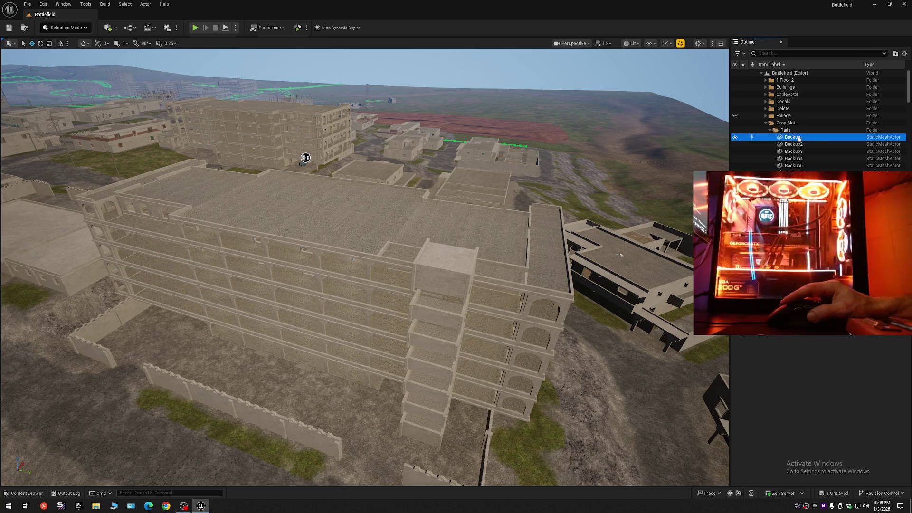
Step: Shift-select the whole range of Backup balcony slab meshes
scroll(908, 113, down, 6)
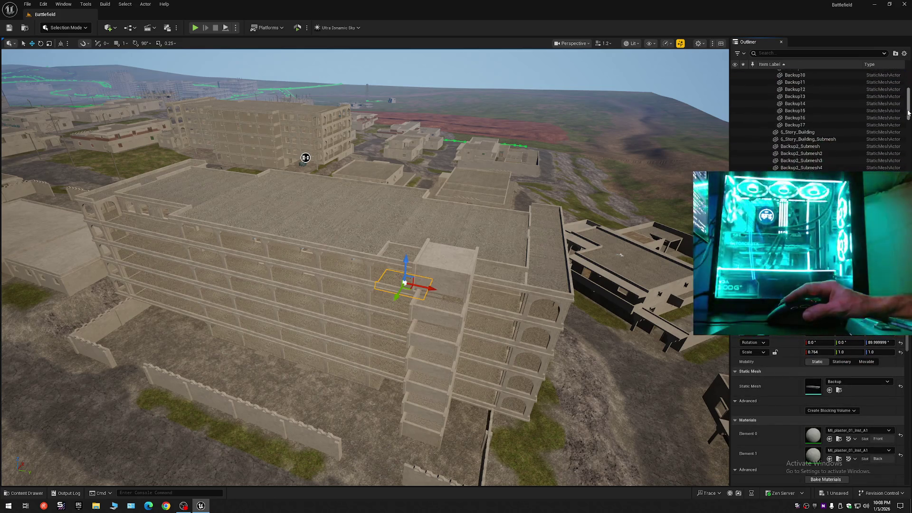
shift+click(794, 125)
scroll(808, 125, down, 3)
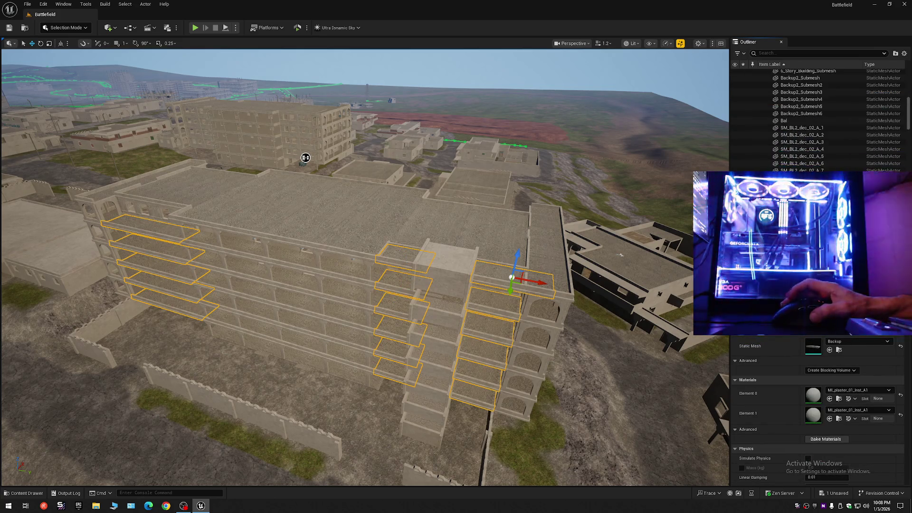
scroll(909, 132, down, 6)
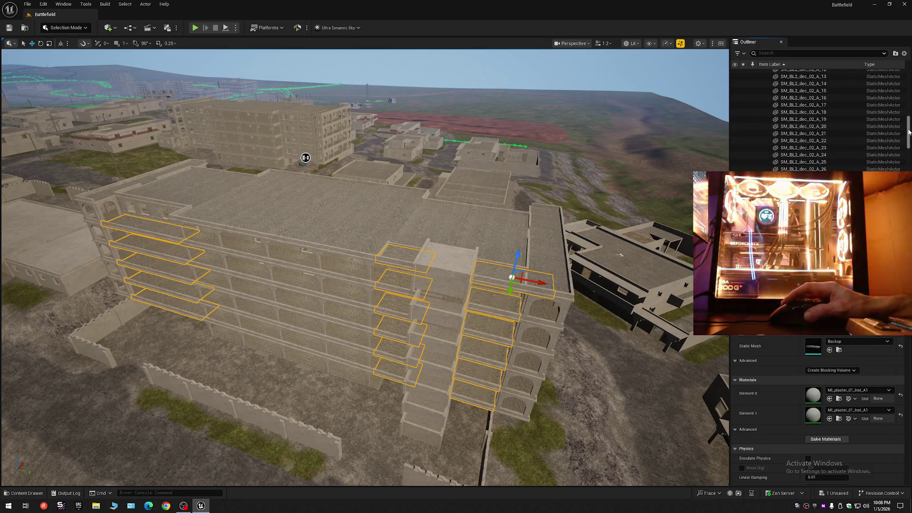
drag(909, 132, 909, 149)
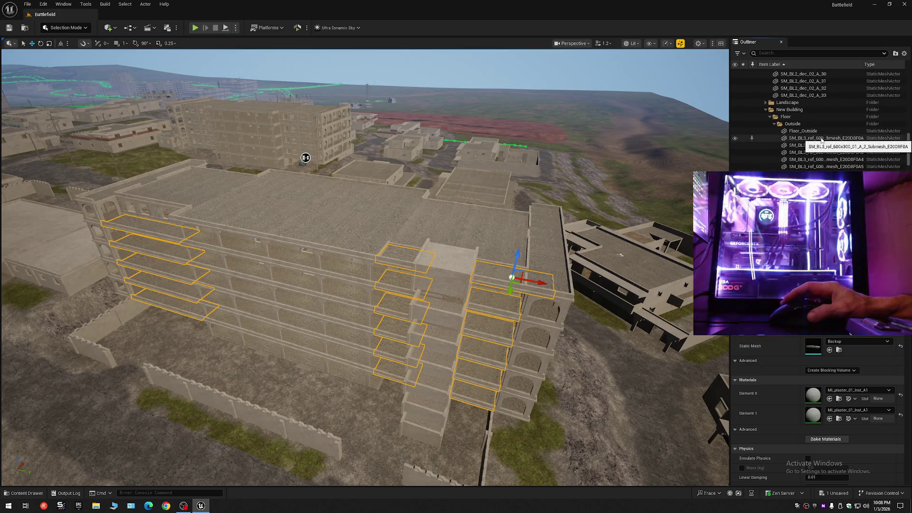
scroll(829, 142, up, 12)
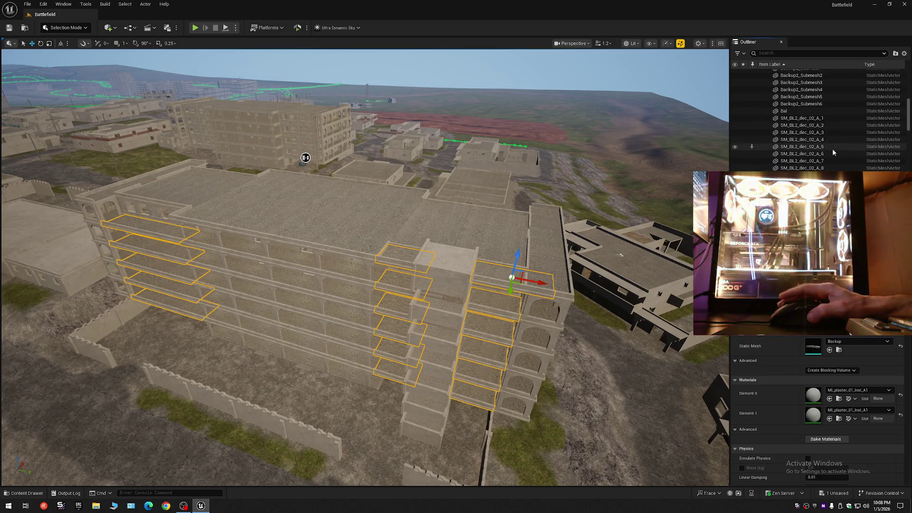
scroll(832, 148, down, 5)
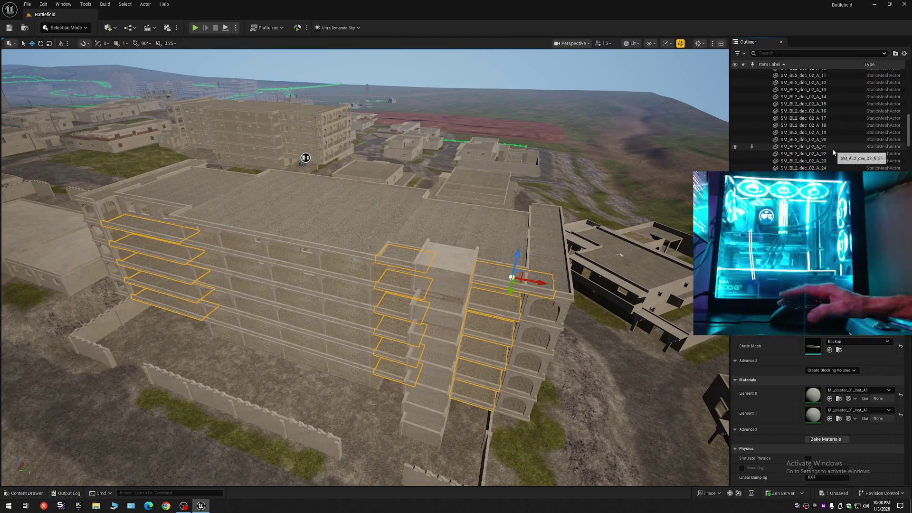
drag(908, 143, 910, 161)
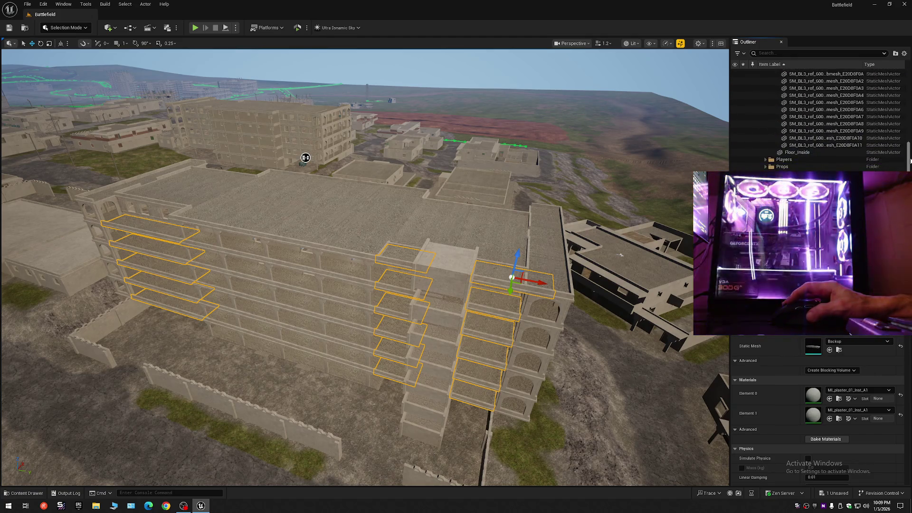
scroll(809, 110, up, 3)
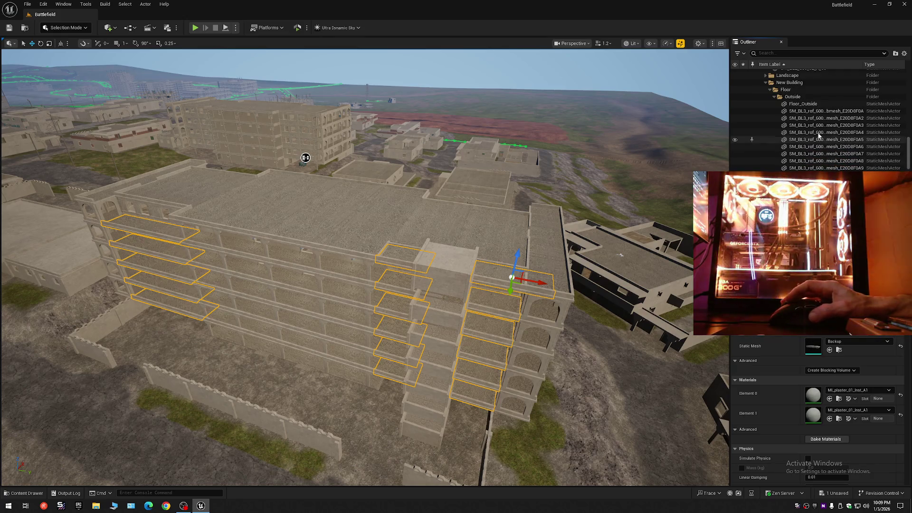
Step: Select the Floor_Outside mesh and the roof slabs listed under Outside
click(806, 106)
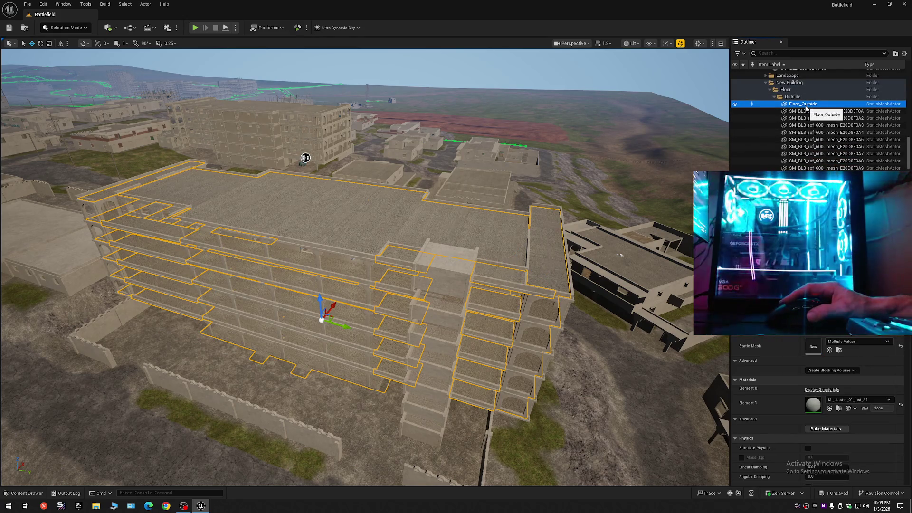
click(802, 111)
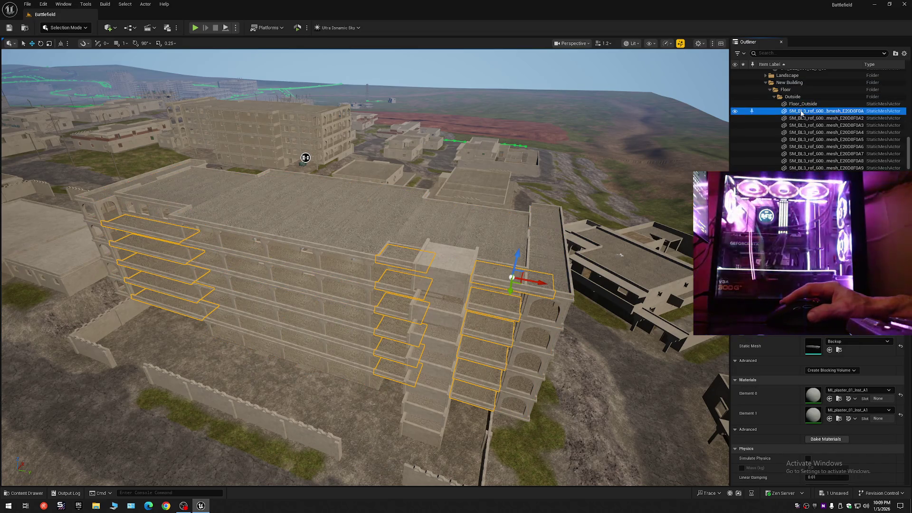
ctrl+click(801, 117)
ctrl+click(801, 125)
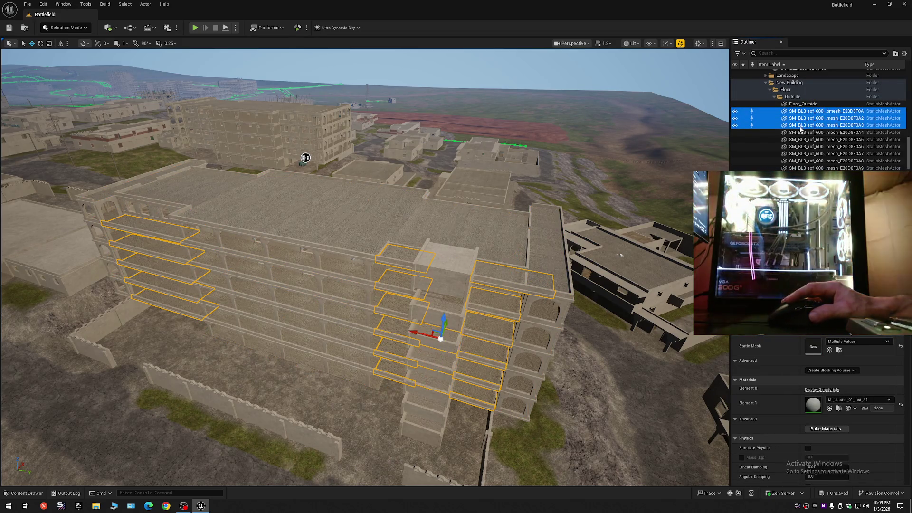
ctrl+click(800, 132)
ctrl+click(801, 139)
ctrl+click(801, 147)
ctrl+click(801, 153)
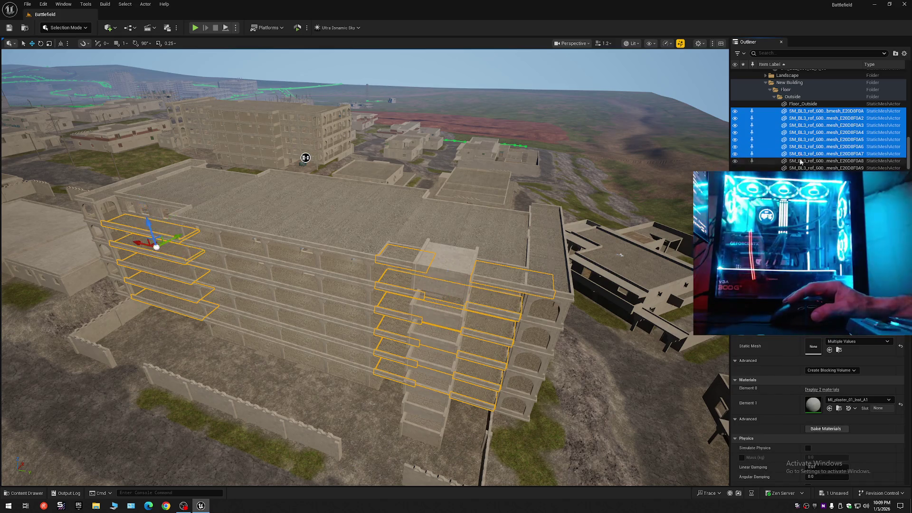
ctrl+click(801, 160)
ctrl+click(801, 168)
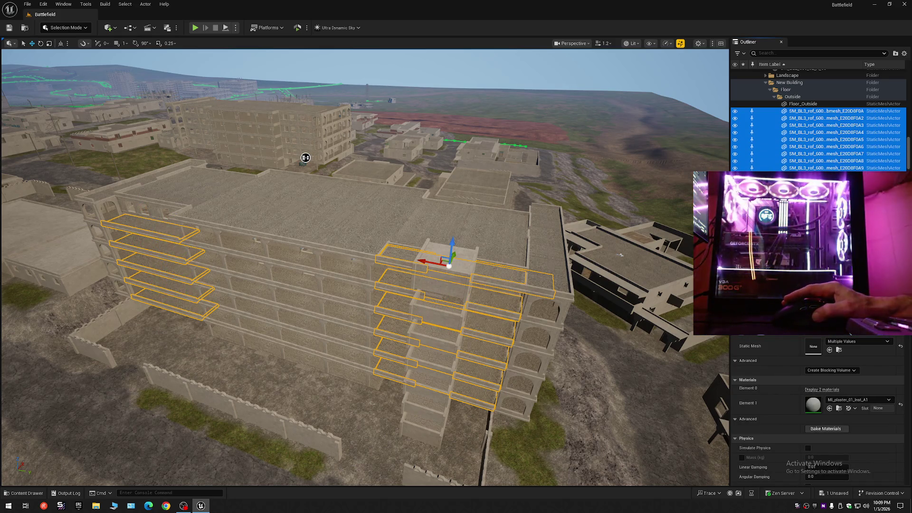
Step: Add the first SM_BL2_wall stair wall pieces to the selection
scroll(830, 169, down, 5)
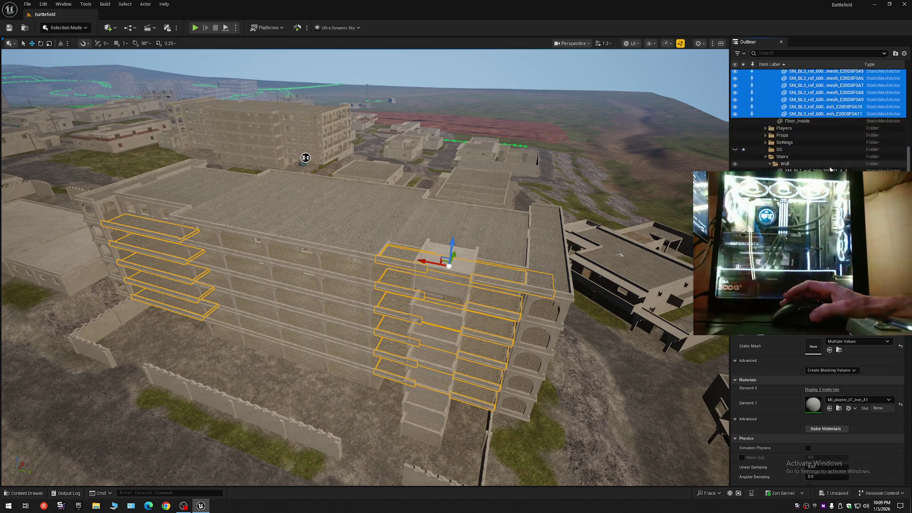
scroll(830, 169, down, 1)
scroll(829, 165, down, 5)
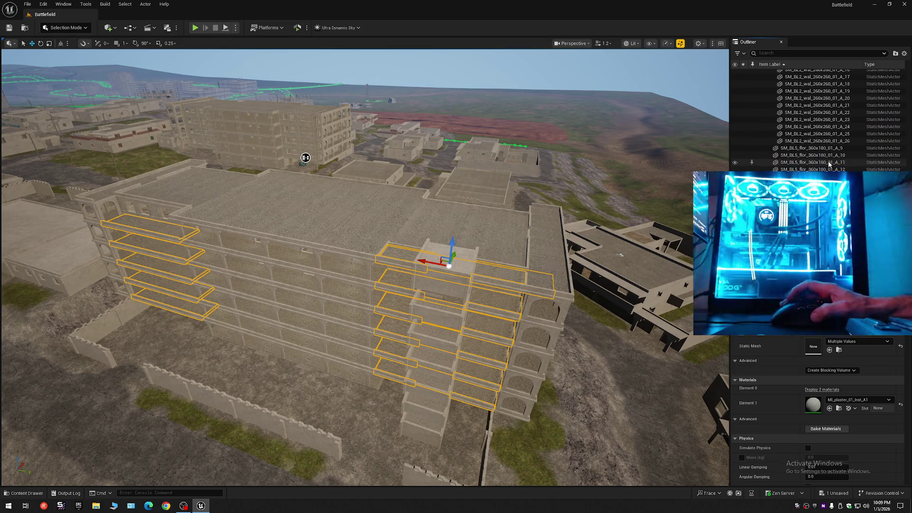
scroll(830, 164, up, 5)
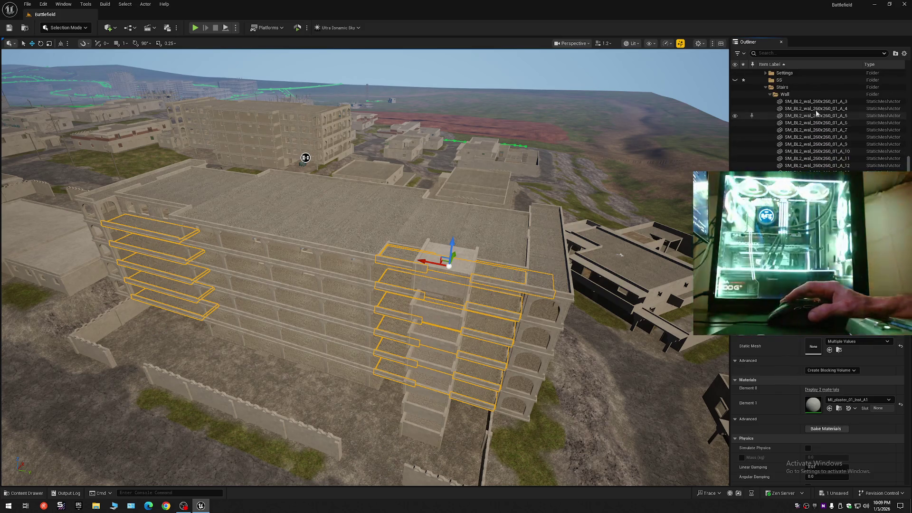
click(816, 102)
shift+click(815, 108)
shift+click(810, 130)
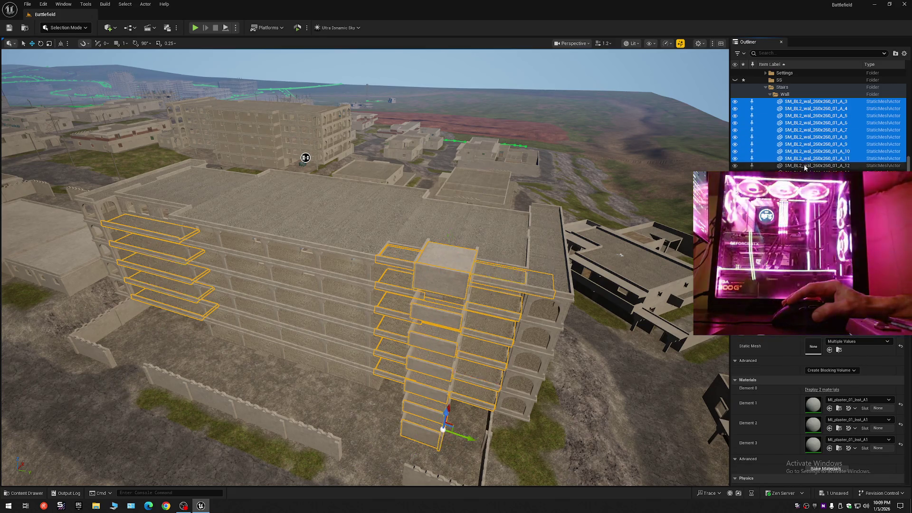
shift+click(815, 180)
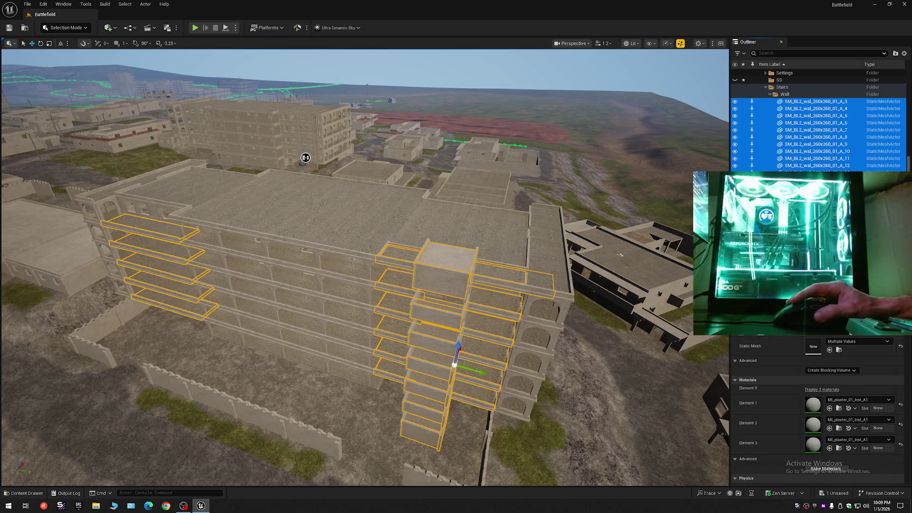
shift+click(815, 187)
shift+click(815, 208)
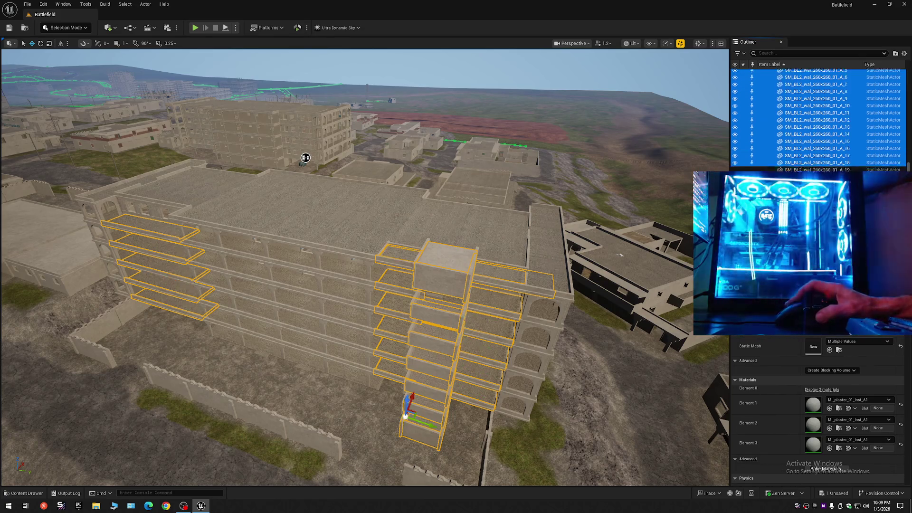
Step: Extend the group through the remaining stair walls and the SM_BL5_flor and SM_BL5_ladr pieces
scroll(815, 208, down, 5)
shift+click(813, 115)
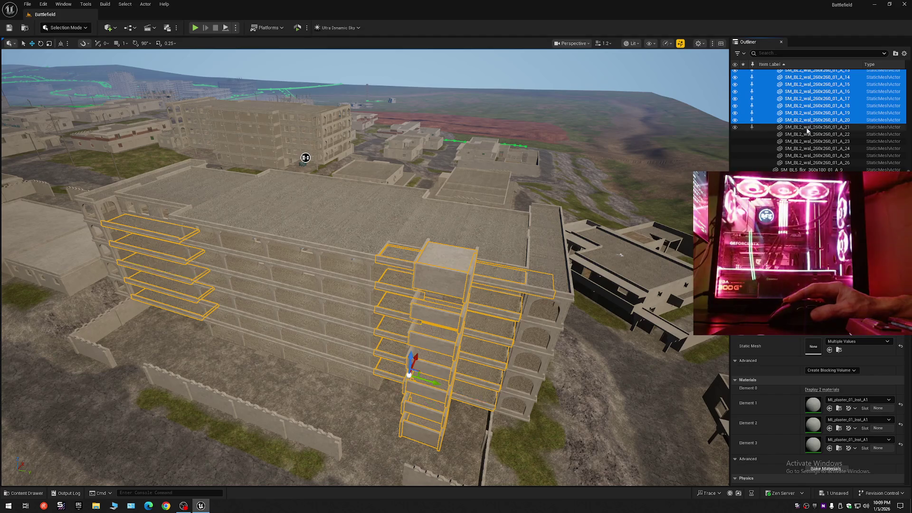
shift+click(802, 142)
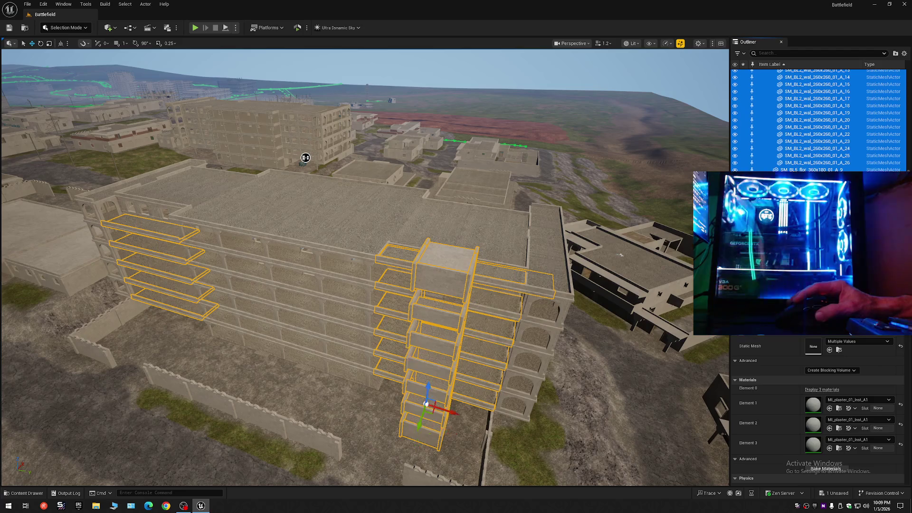
shift+click(813, 212)
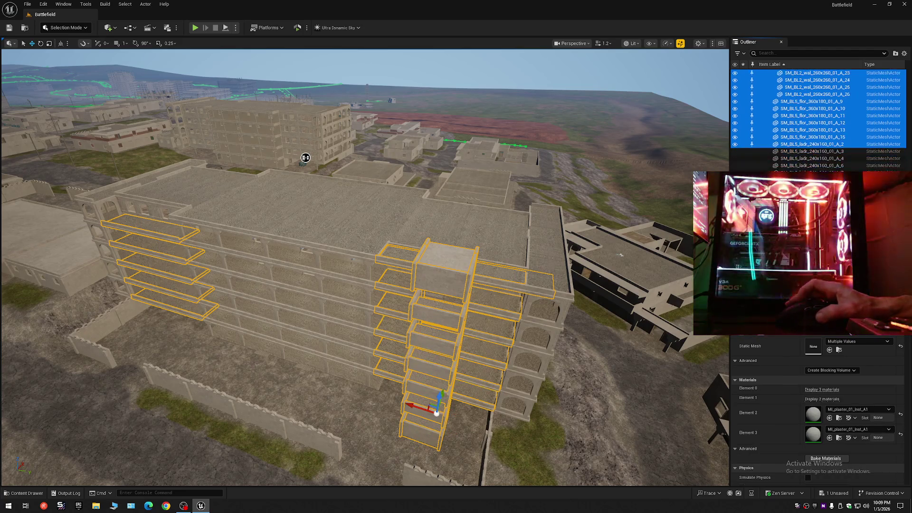
scroll(812, 212, down, 5)
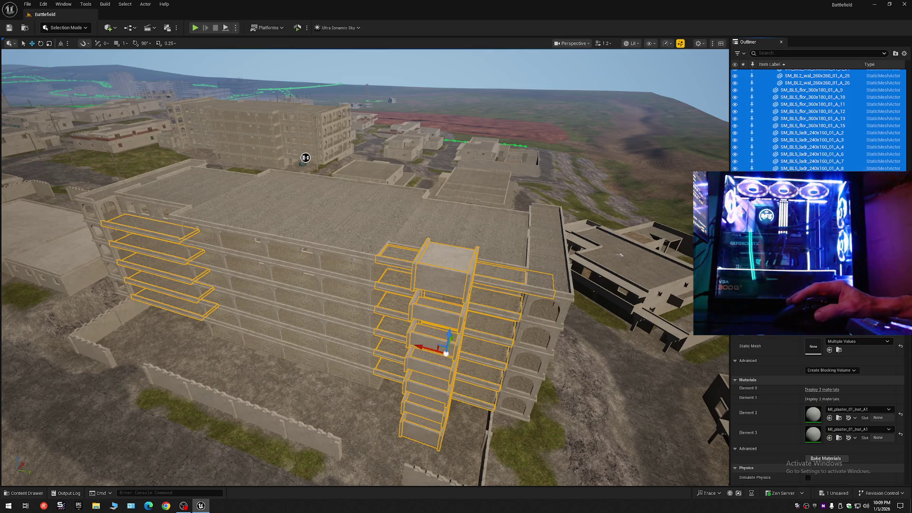
shift+click(812, 218)
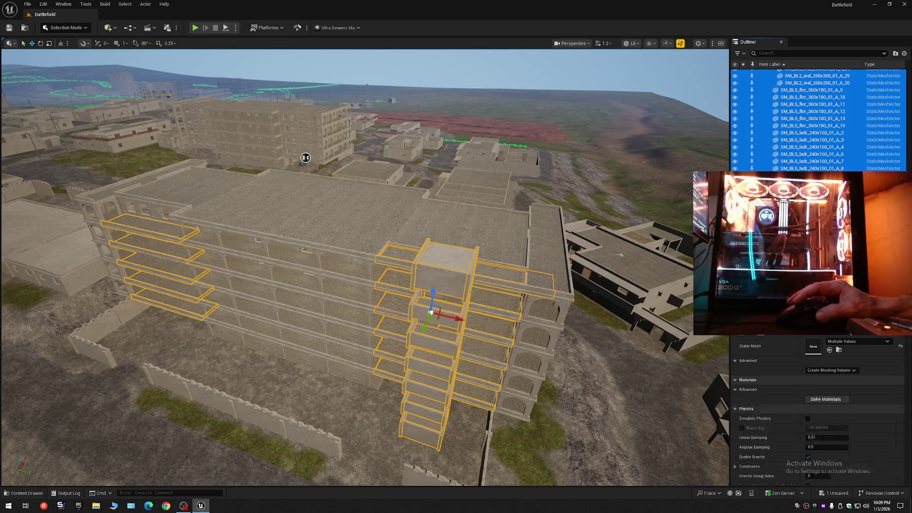
shift+click(812, 225)
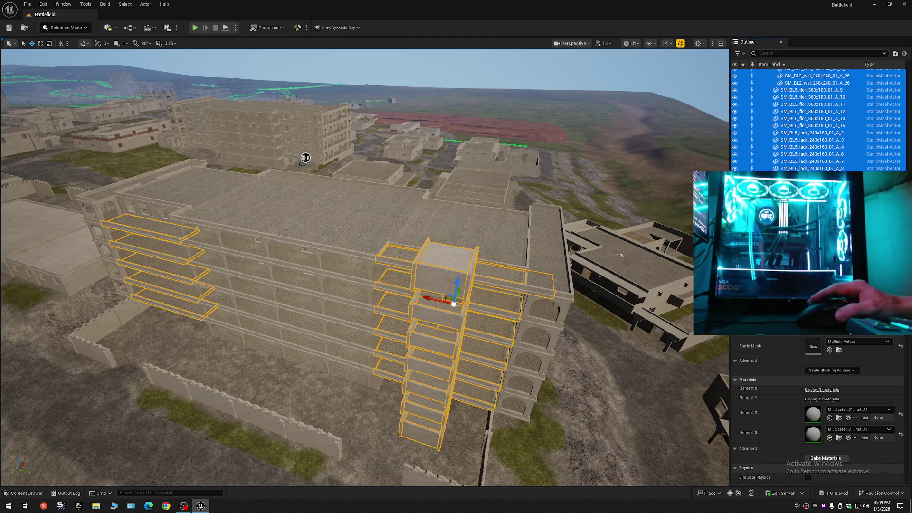
drag(588, 291, 588, 253)
Step: Drag the grouped slabs and stair stack upward along the Z axis
scroll(468, 318, down, 5)
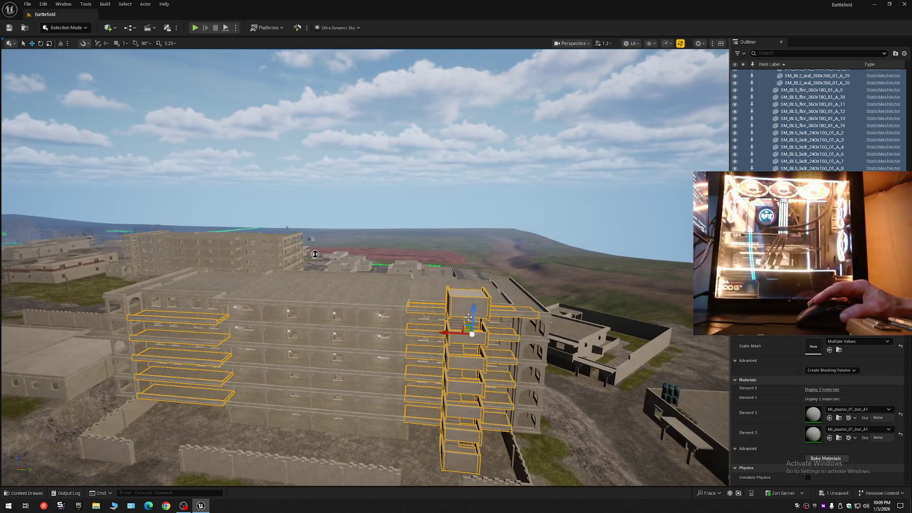
drag(474, 309, 474, 114)
scroll(473, 114, up, 10)
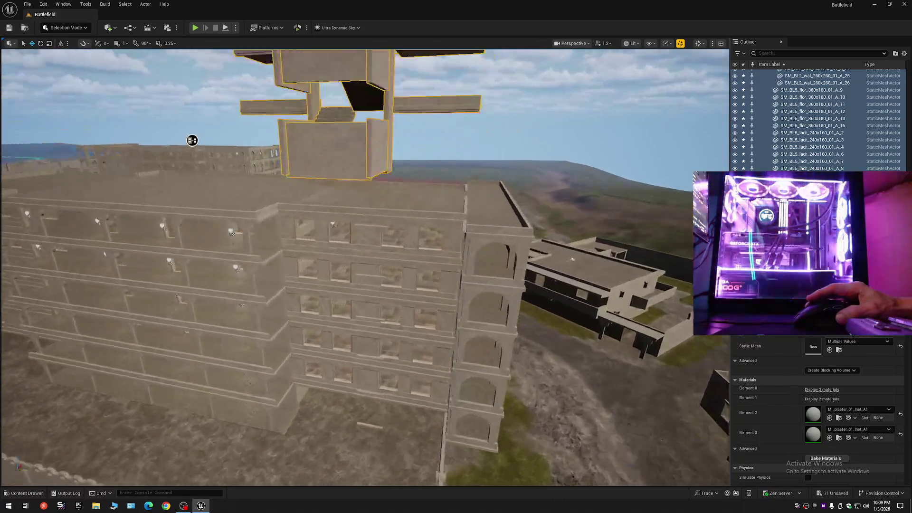
scroll(365, 266, down, 5)
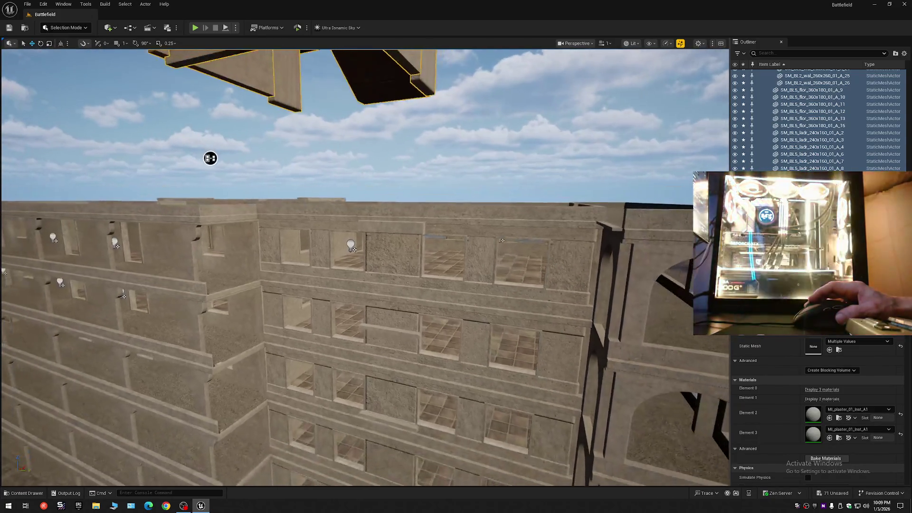
scroll(365, 266, up, 8)
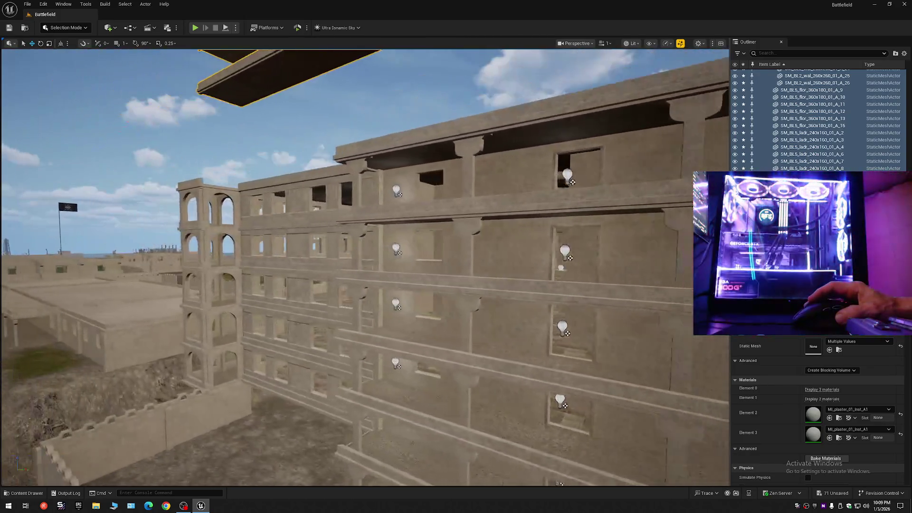
drag(456, 266, 266, 266)
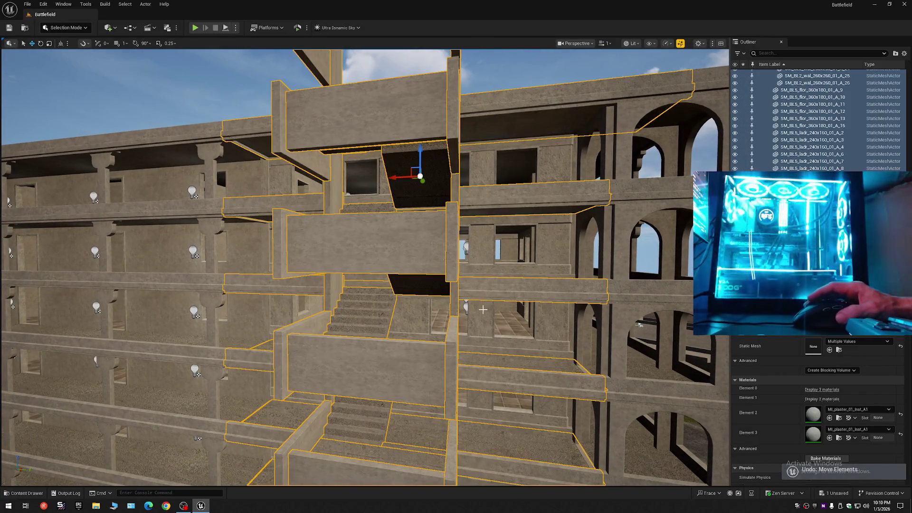
scroll(483, 310, down, 2)
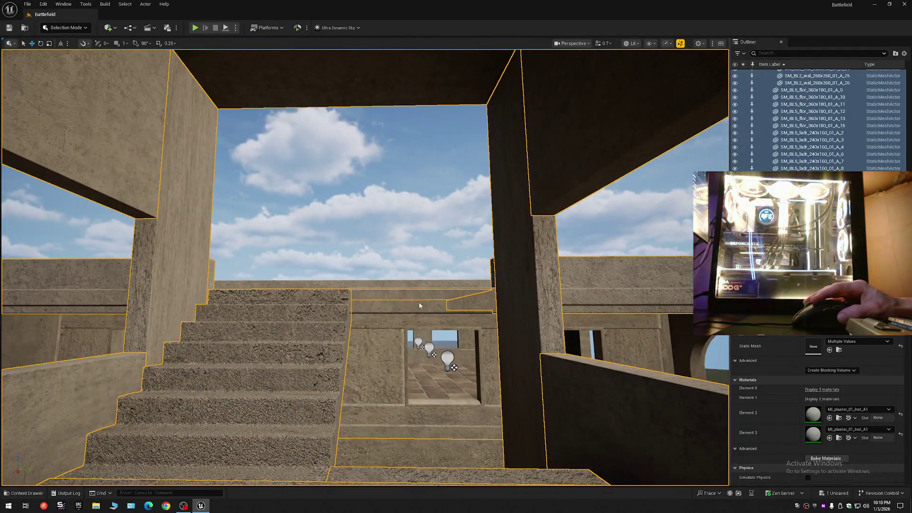
Step: Select trim slab SM_BL2_dec_02_A_3 beneath the landings and inspect it up close
click(419, 305)
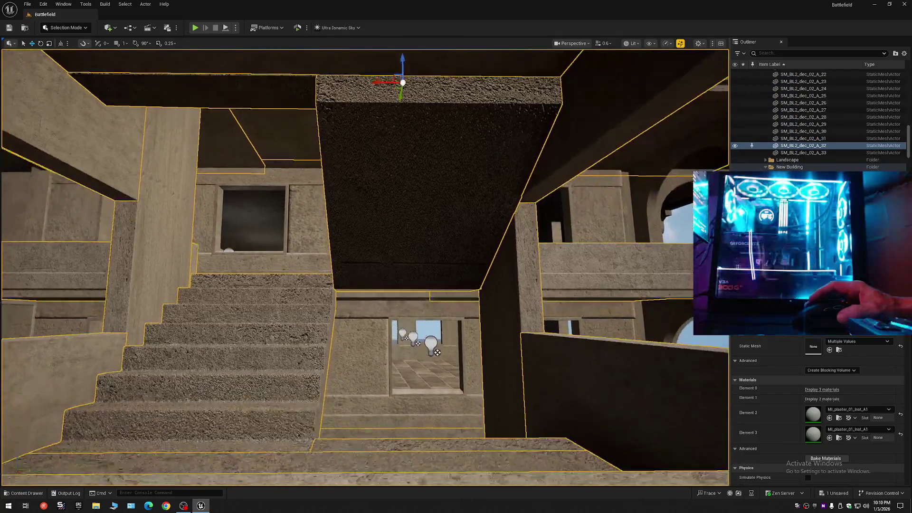
key(a)
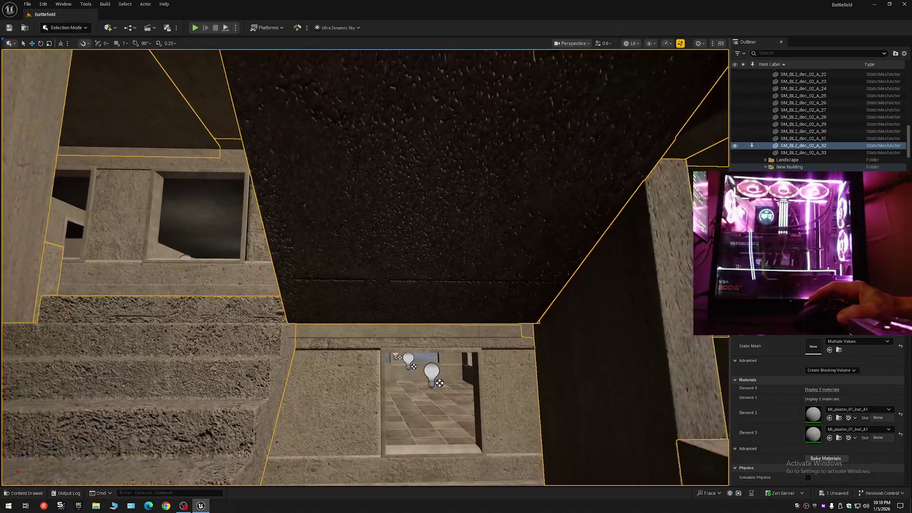
key(e)
click(385, 341)
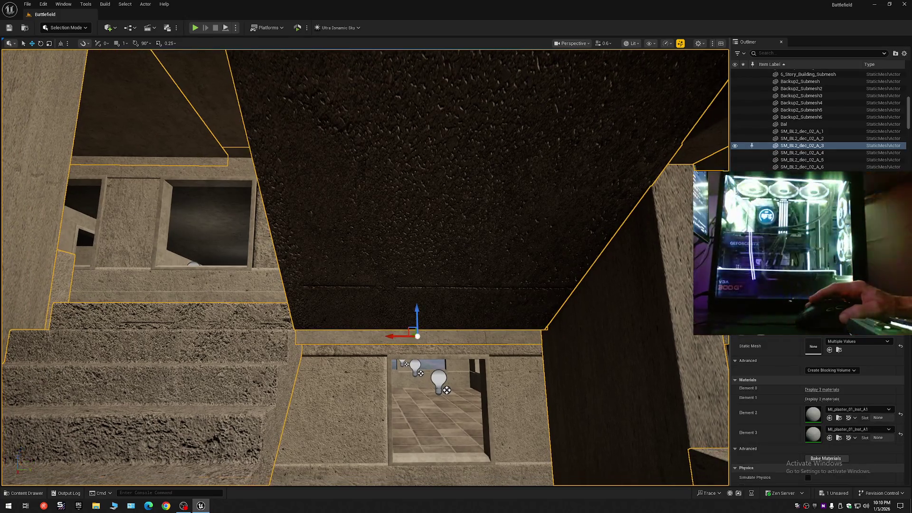
key(f)
key(q)
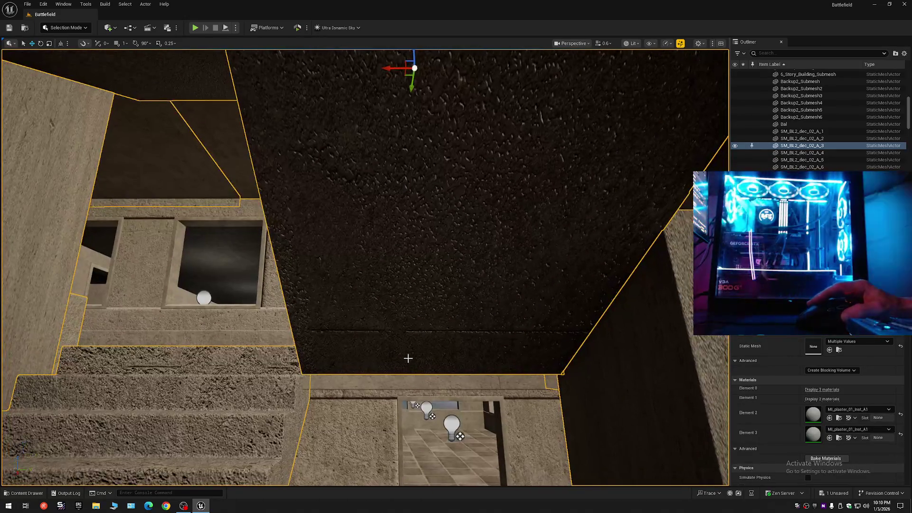
key(e)
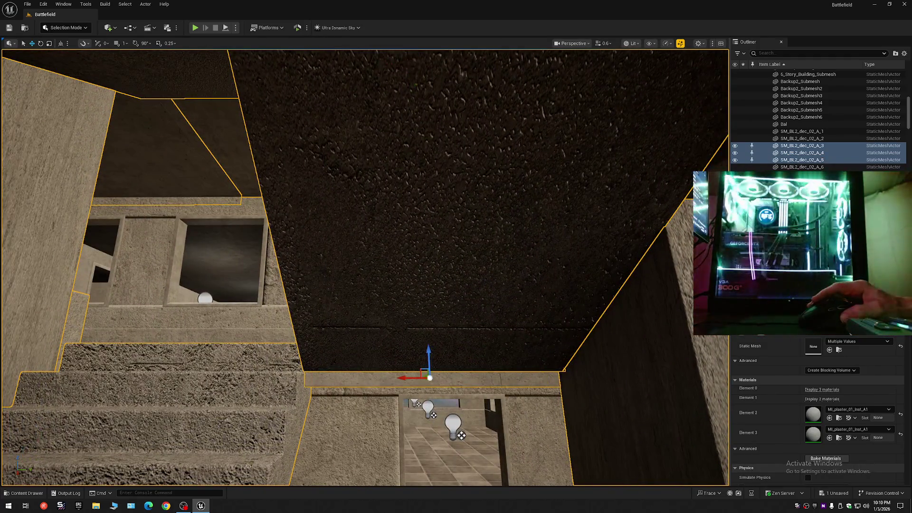
key(q)
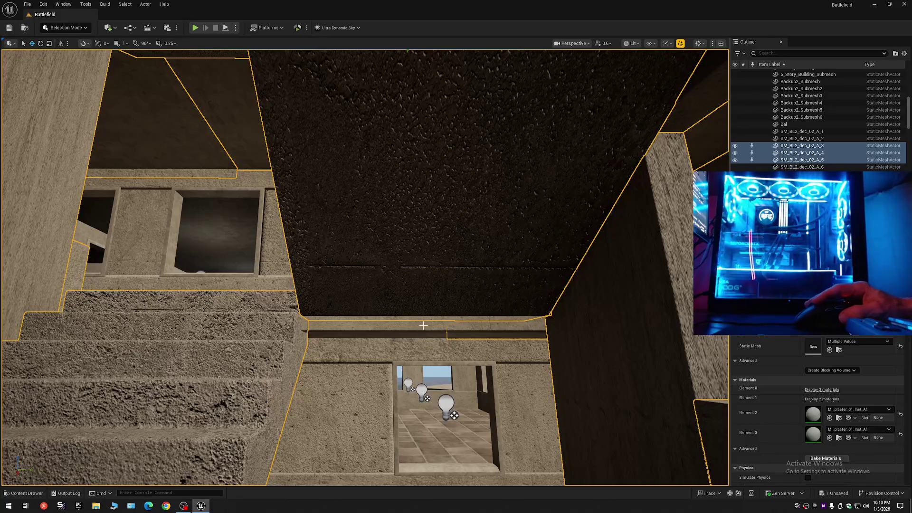
key(e)
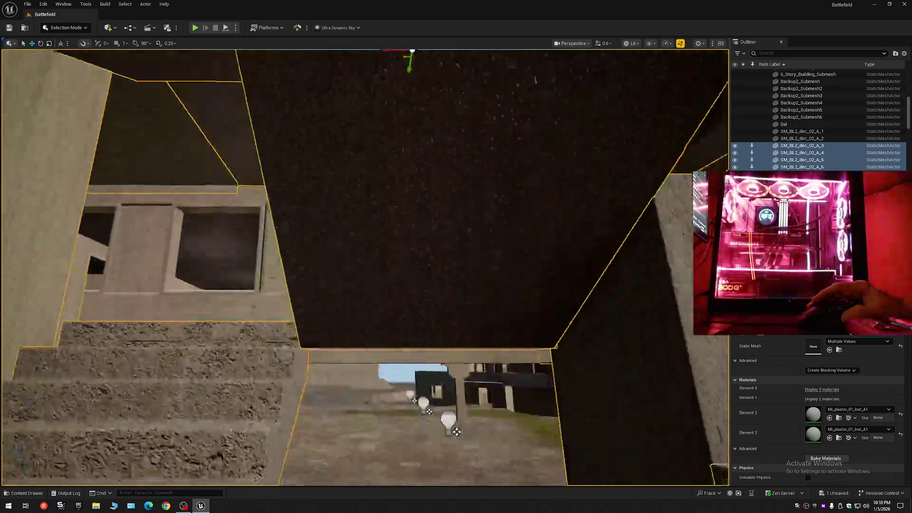
key(s)
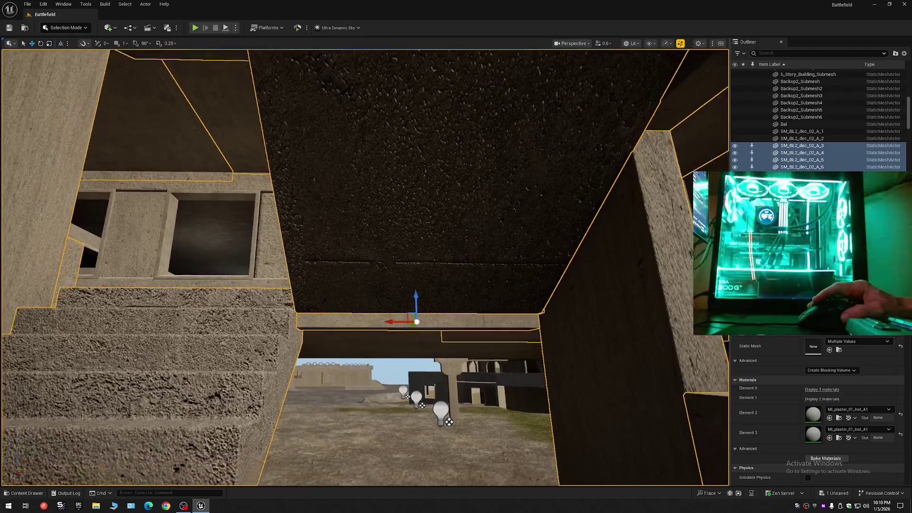
key(s)
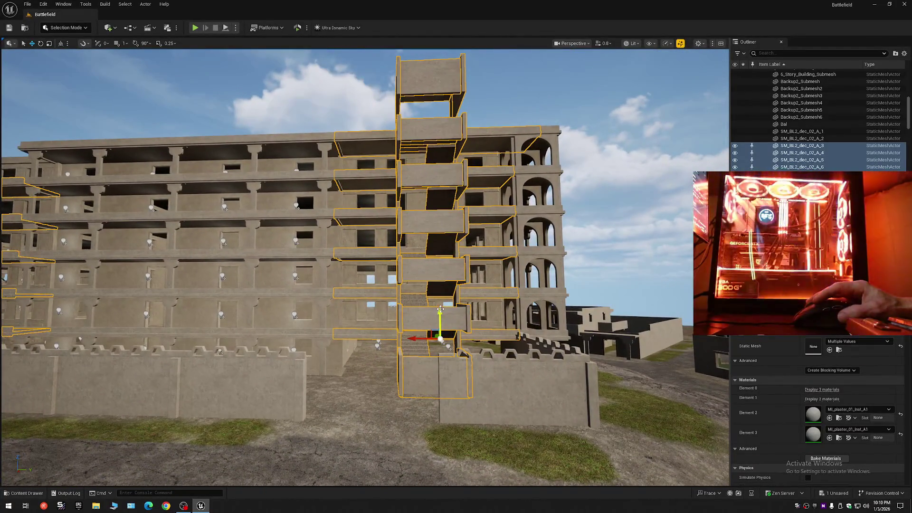
Step: Raise the stair column, then undo so it stays at its original height
drag(440, 310, 433, 63)
key(w)
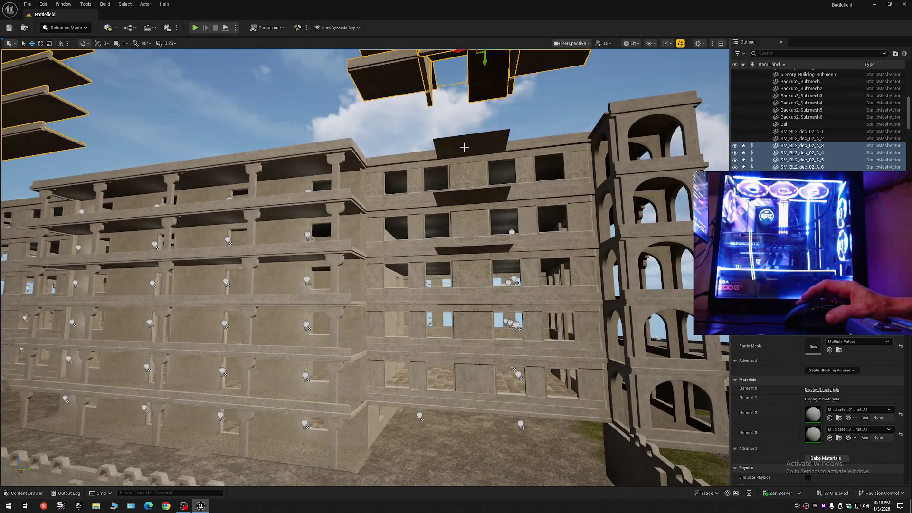
key(ctrl+z)
key(w)
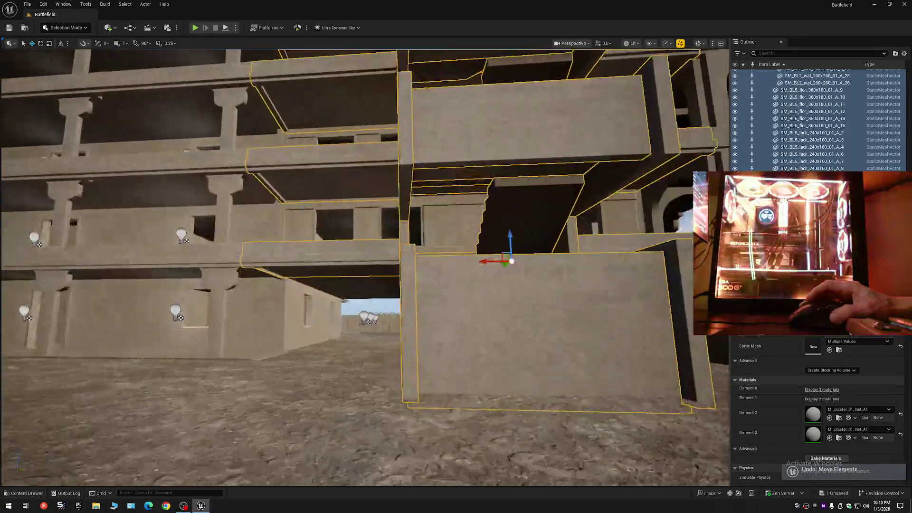
key(w)
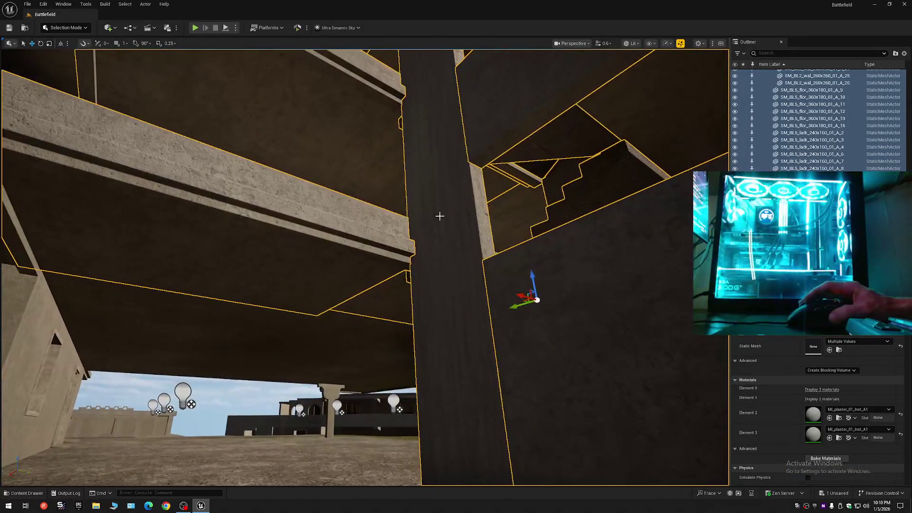
Step: Select the Backup structure pieces and add Backup2_Submesh2 and Backup2_Submesh to the group
ctrl+click(399, 285)
ctrl+click(397, 175)
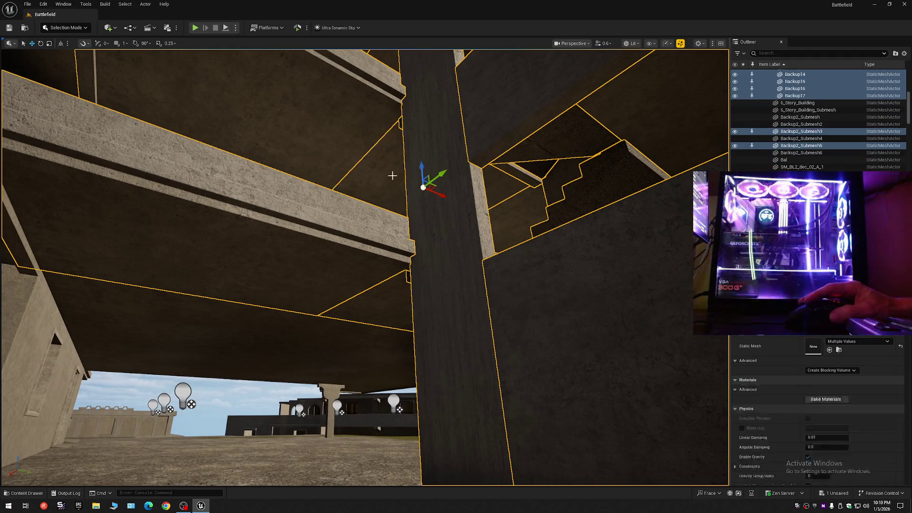
key(w)
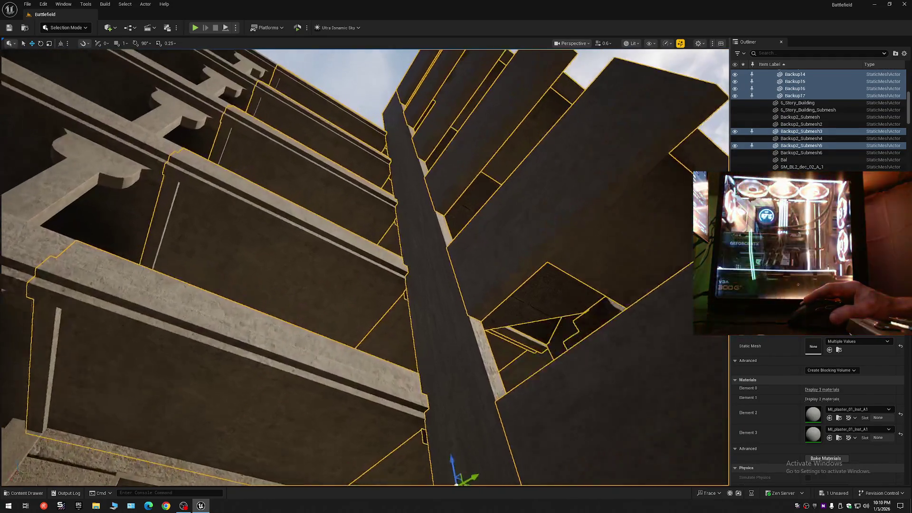
key(w)
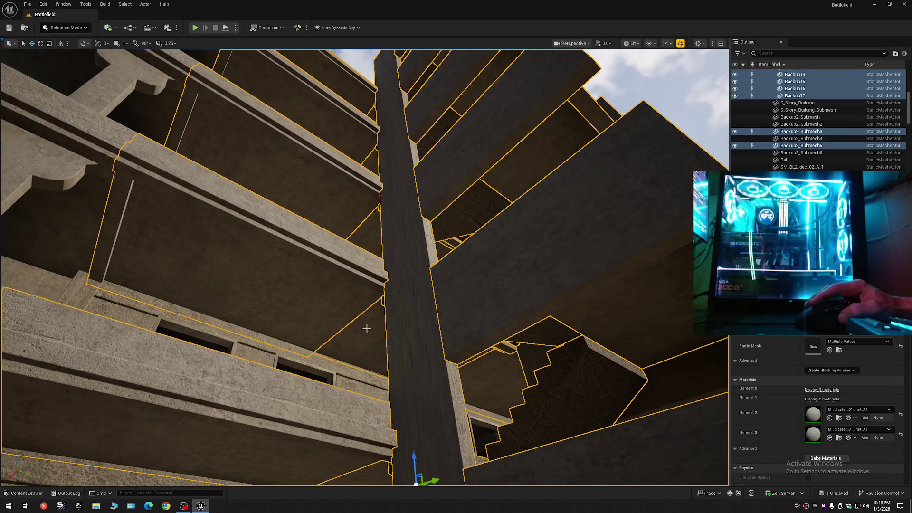
ctrl+click(370, 221)
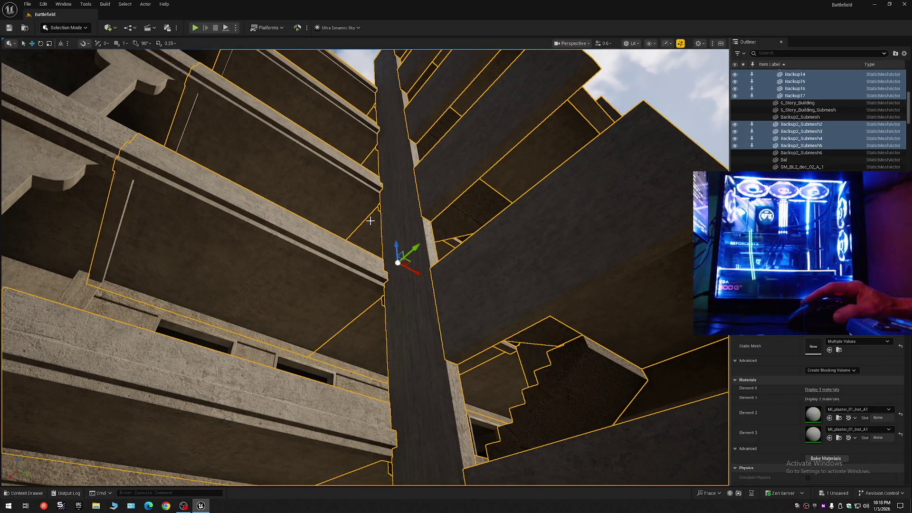
ctrl+click(371, 160)
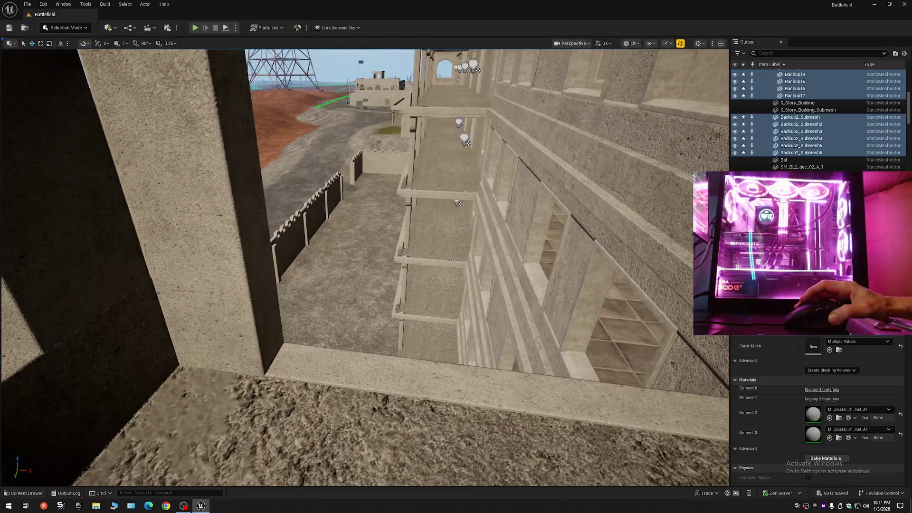
Step: Fly along the facade to inspect the balconies and upper floors
key(w)
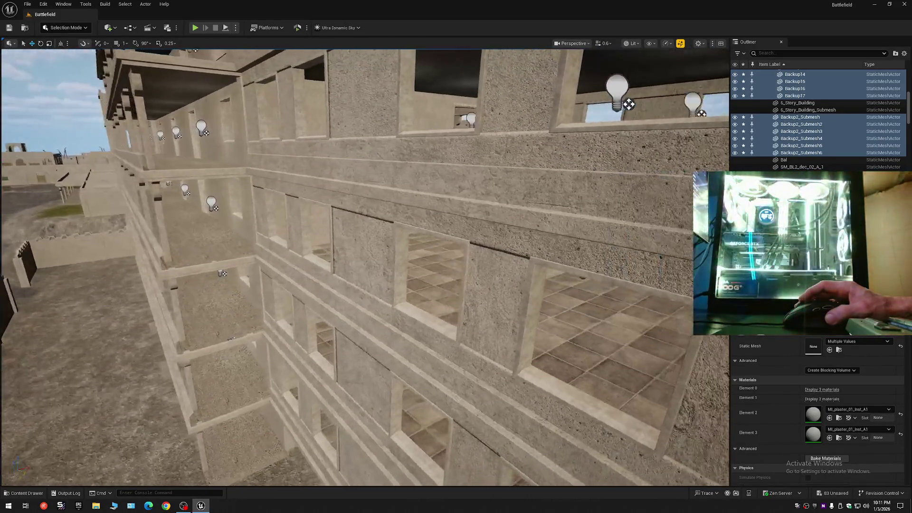
key(w)
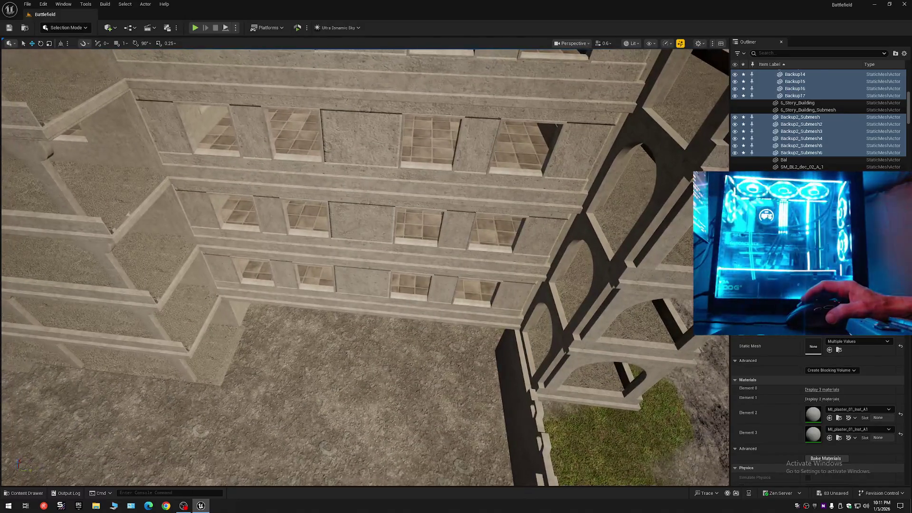
key(w)
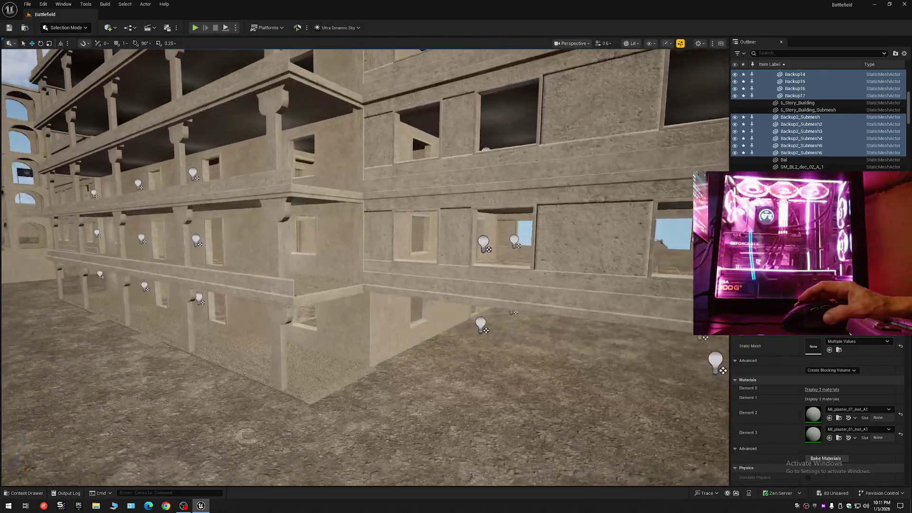
key(s)
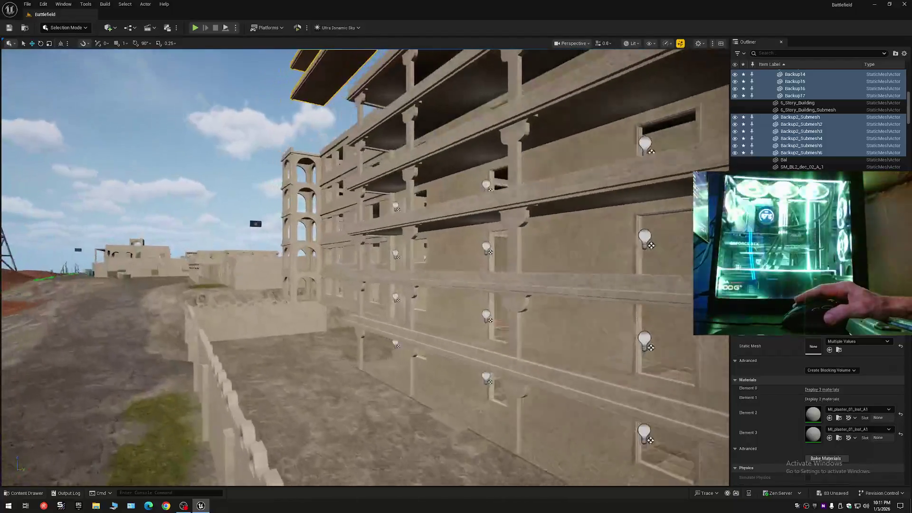
key(w)
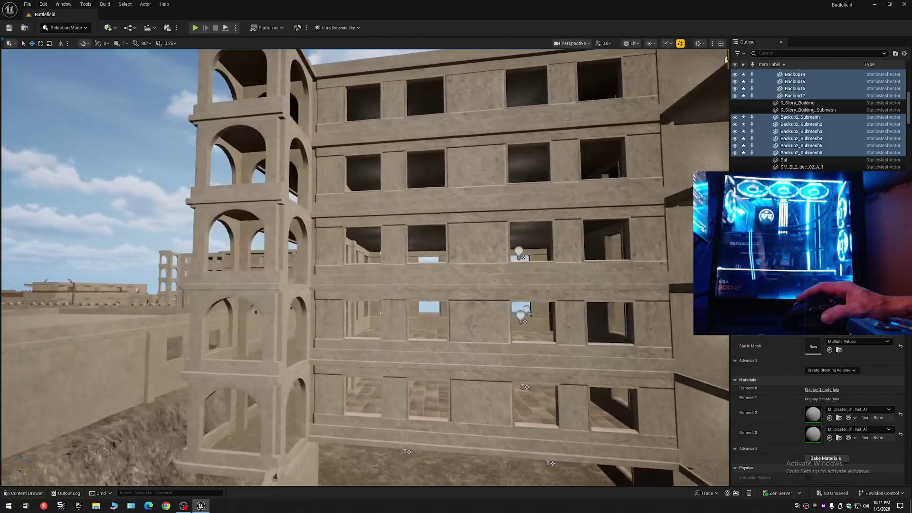
key(w)
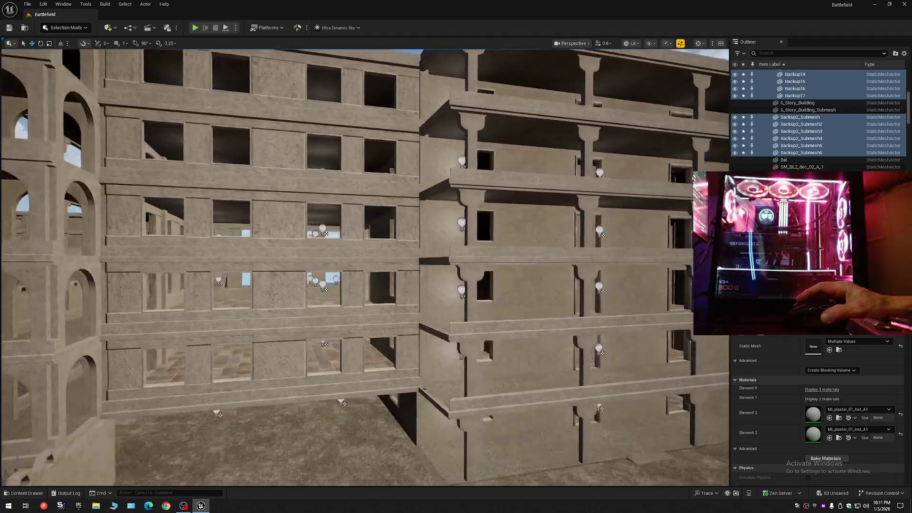
key(s)
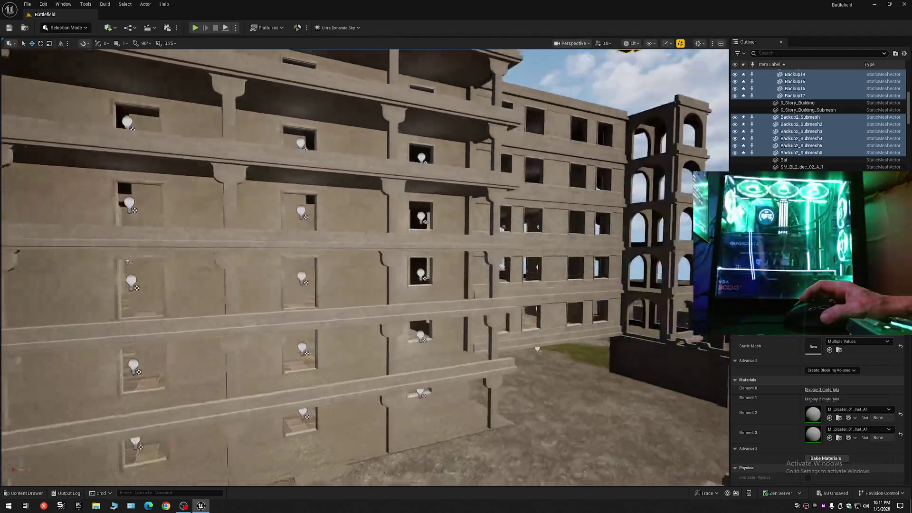
key(w)
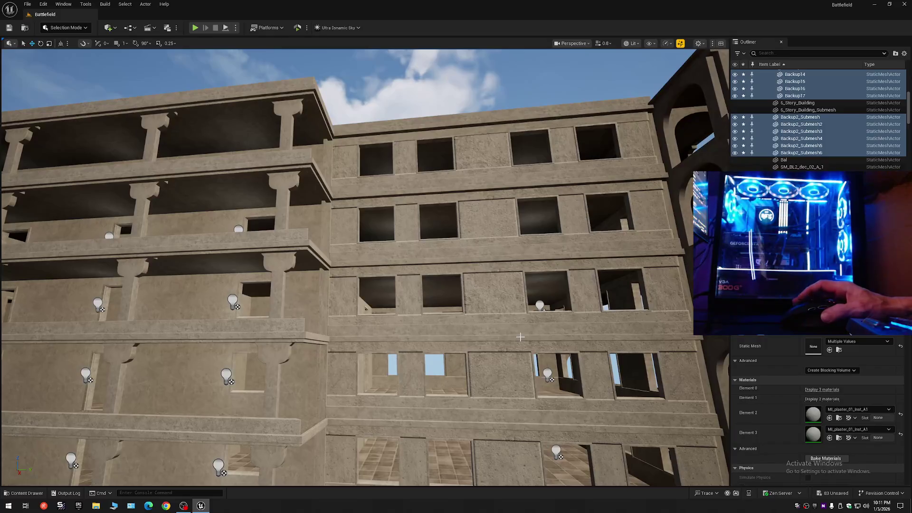
Step: Undo the last Move Elements on the stair tower and view the whole tower
key(ctrl+z)
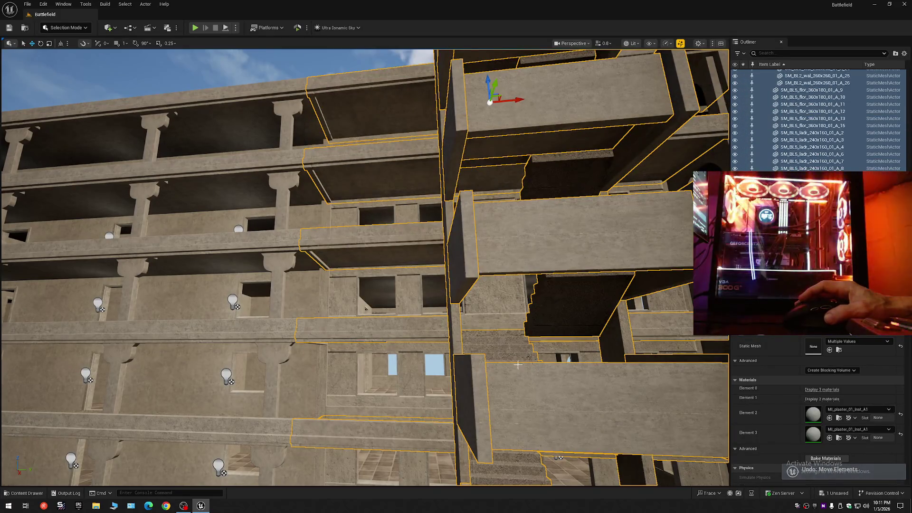
key(s)
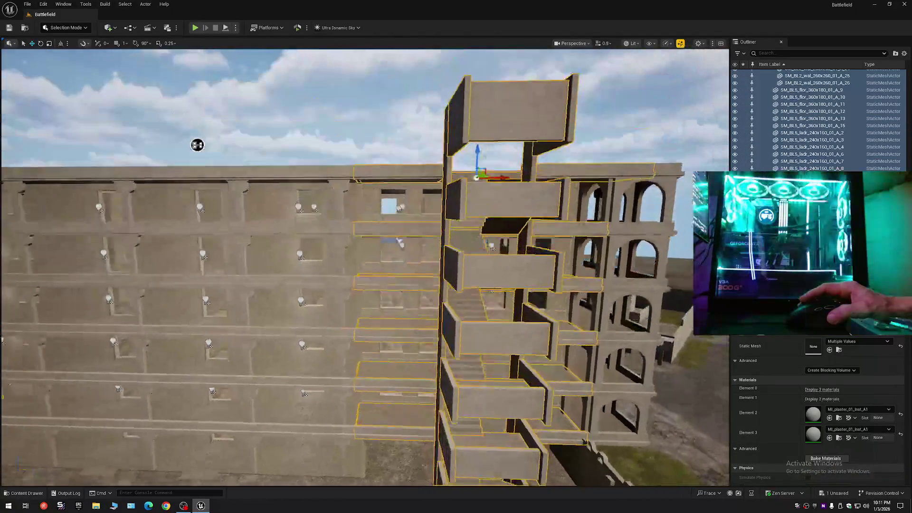
key(e)
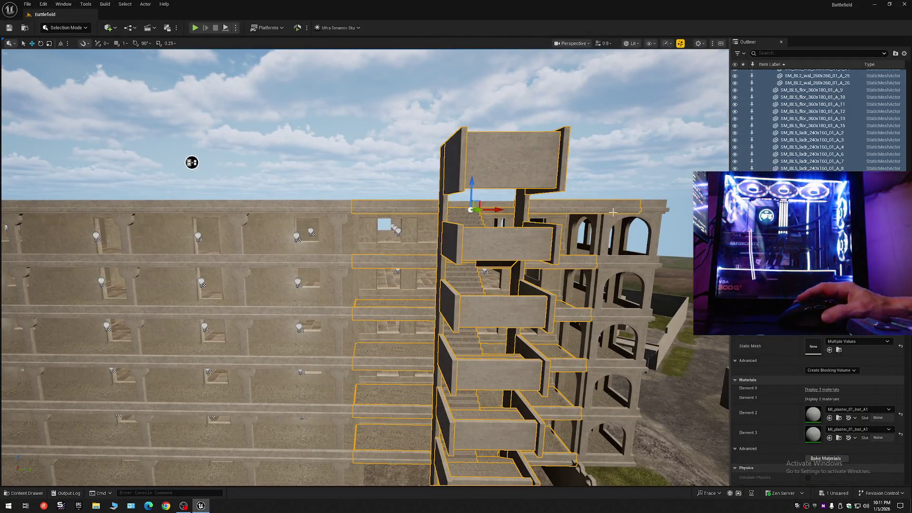
key(d)
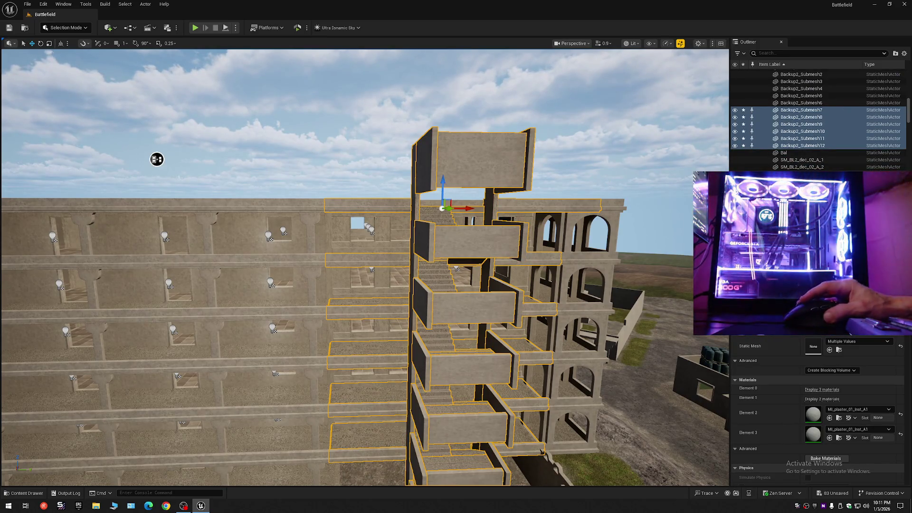
Step: Move the selected stair tower meshes into the SS folder
right_click(817, 130)
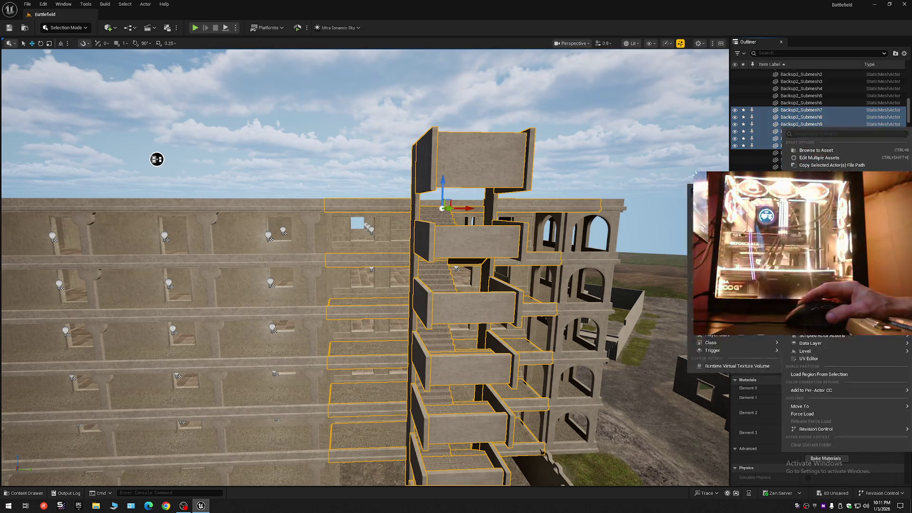
mouse_move(809, 406)
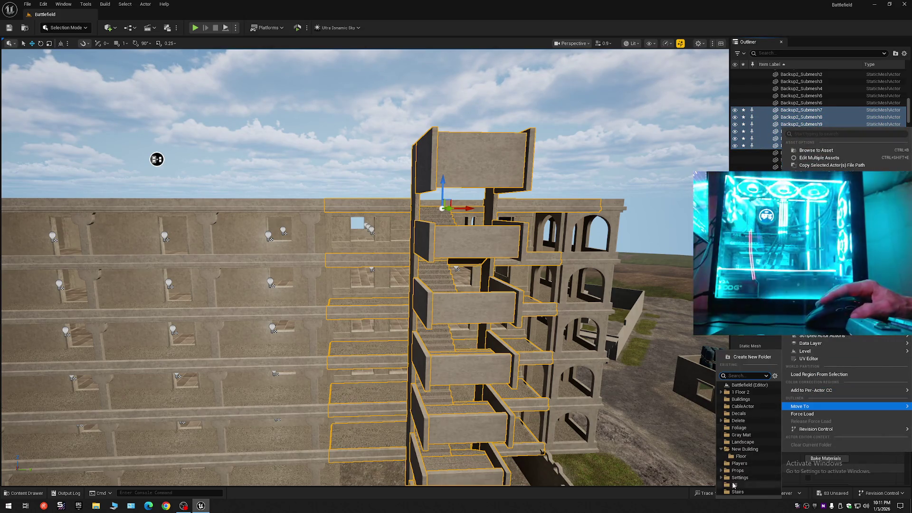
click(734, 484)
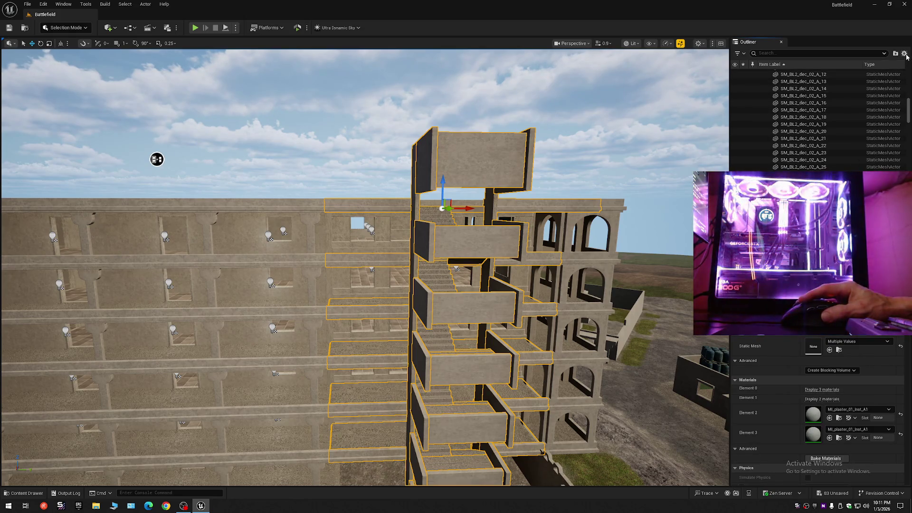
Step: Expand the Battlefield level's folders and reselect a stair-tower floor piece
scroll(818, 119, up, 10)
click(761, 73)
click(765, 79)
click(762, 73)
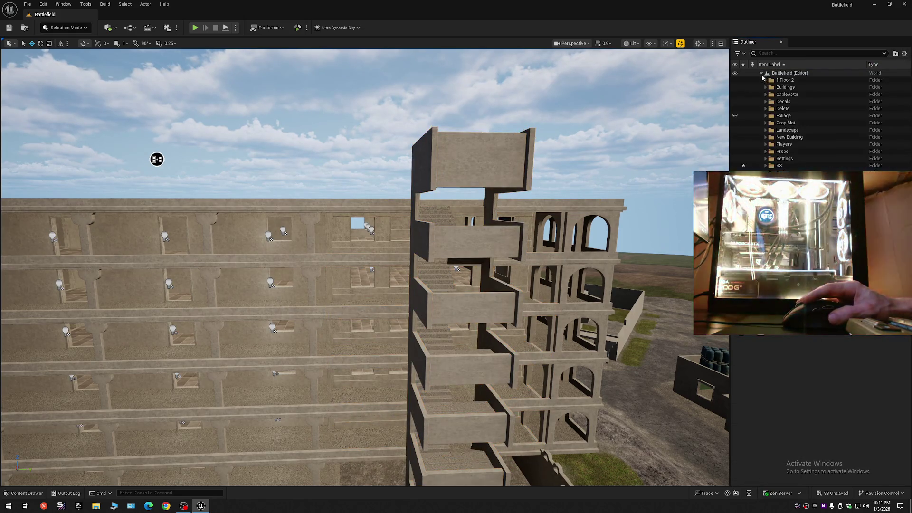
click(435, 437)
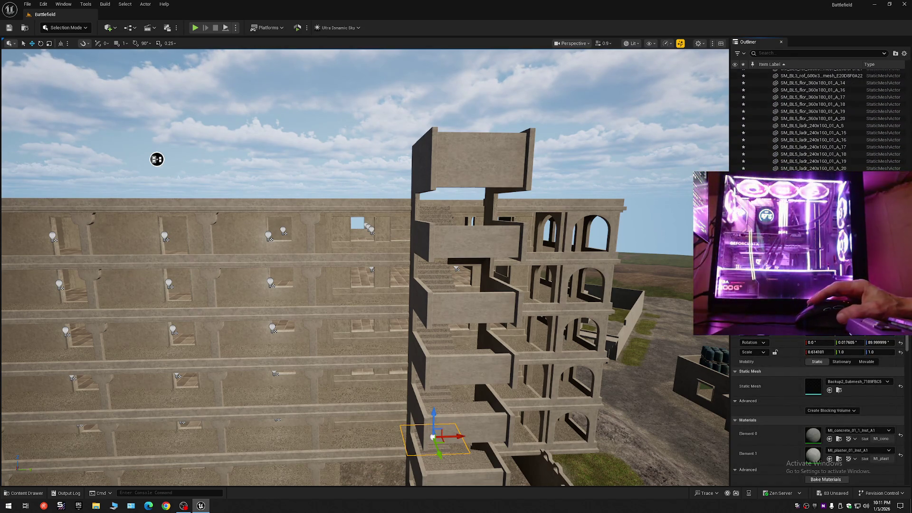
Step: Select all the stair tower pieces and rotate them 90° about the Z axis
shift+click(807, 190)
mouse_move(157, 159)
mouse_down()
mouse_move(259, 183)
mouse_move(303, 261)
mouse_move(237, 223)
mouse_move(218, 237)
mouse_move(278, 253)
mouse_move(377, 204)
mouse_move(428, 224)
mouse_up()
key(e)
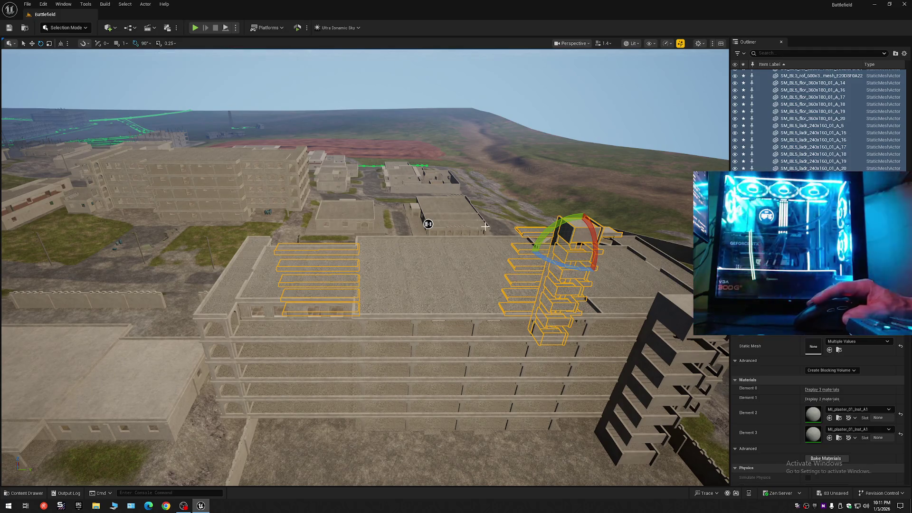
mouse_move(577, 268)
mouse_down()
mouse_move(613, 259)
mouse_move(560, 270)
mouse_up()
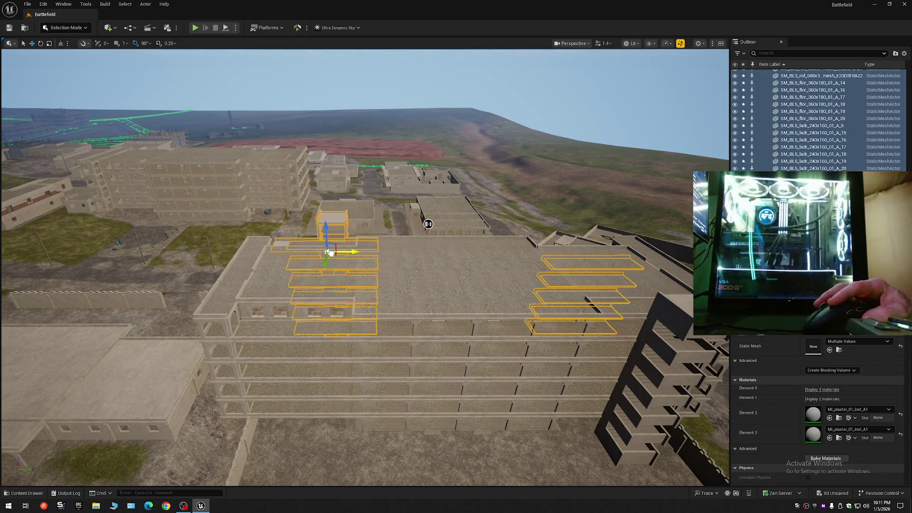
mouse_move(428, 224)
mouse_down()
mouse_move(580, 240)
mouse_move(437, 194)
mouse_move(446, 73)
mouse_move(446, 117)
mouse_move(339, 206)
mouse_move(412, 108)
mouse_move(448, 122)
mouse_up()
scroll(448, 122, up, 1)
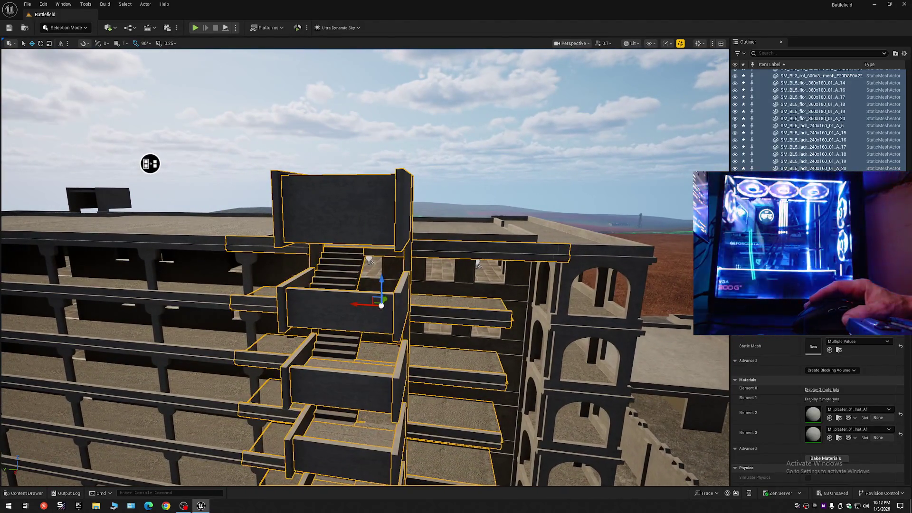
Step: Shift the balcony slab and railing along the yellow axis until the floors meet edge to edge
mouse_move(150, 163)
mouse_down()
mouse_move(143, 228)
mouse_move(116, 265)
mouse_move(355, 261)
mouse_move(130, 266)
mouse_move(12, 189)
mouse_move(190, 238)
mouse_move(373, 261)
mouse_move(333, 243)
mouse_move(256, 283)
mouse_move(534, 277)
mouse_up()
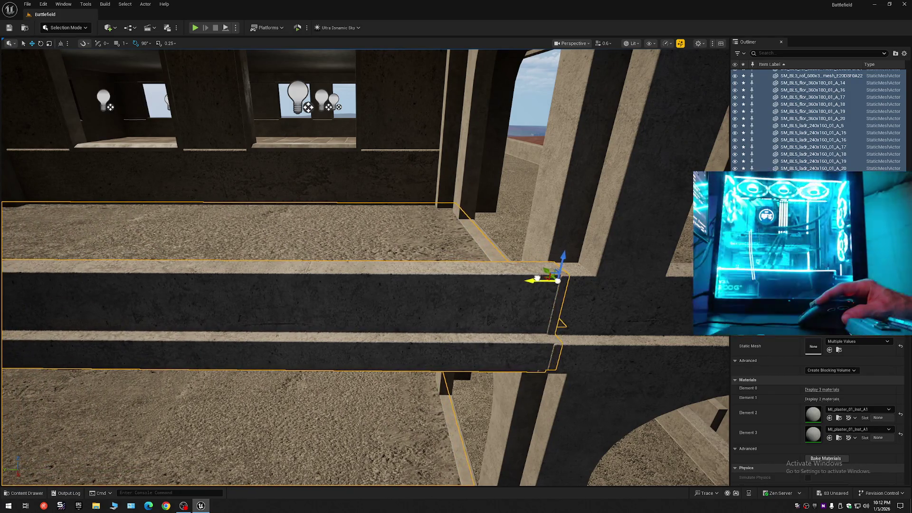
mouse_move(519, 279)
mouse_down()
mouse_move(615, 164)
mouse_move(615, 142)
mouse_up()
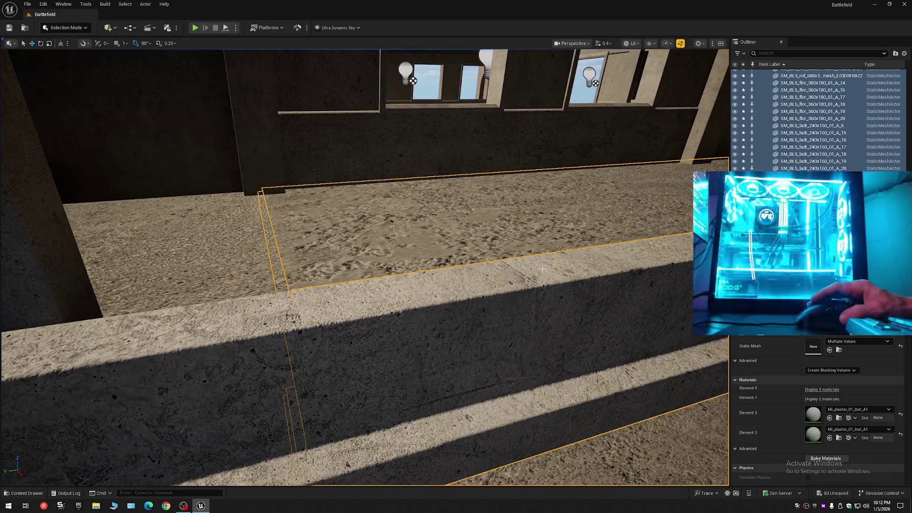
mouse_move(524, 272)
mouse_down()
mouse_move(569, 261)
mouse_move(527, 278)
mouse_move(442, 280)
mouse_move(426, 293)
mouse_up()
scroll(442, 281, down, 1)
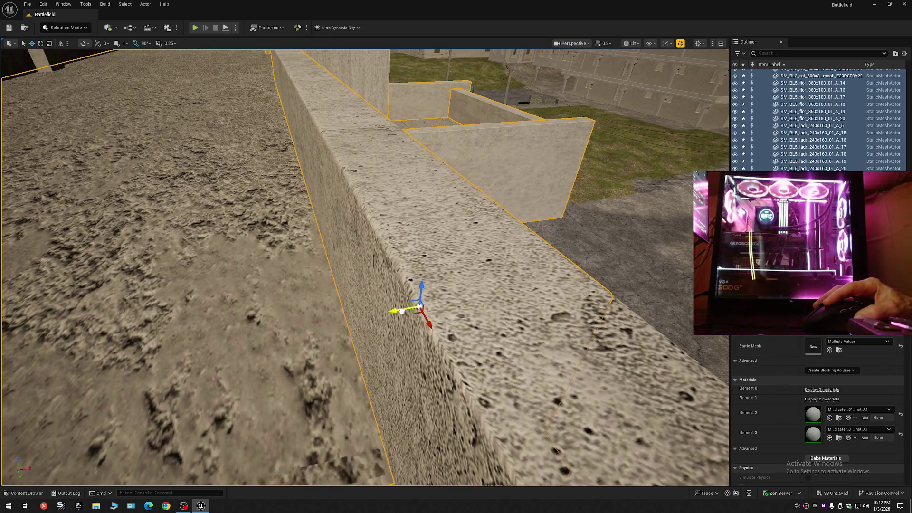
mouse_move(400, 311)
mouse_down()
mouse_move(508, 101)
mouse_move(507, 247)
mouse_up()
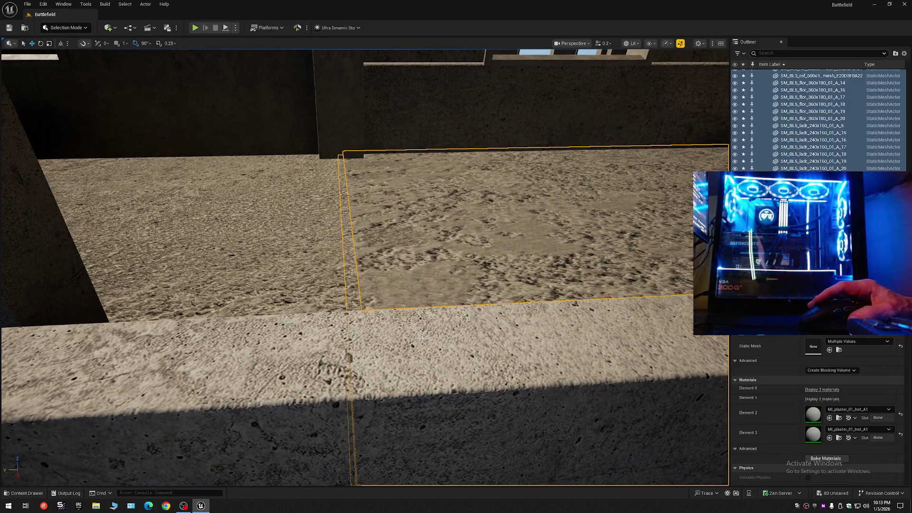
middle_click(404, 336)
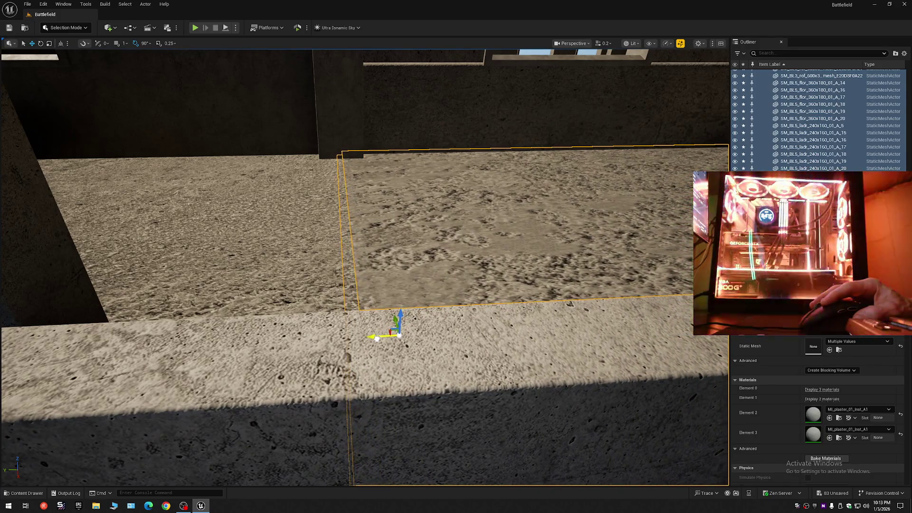
mouse_move(377, 338)
mouse_down()
mouse_move(454, 74)
mouse_move(511, 83)
mouse_move(102, 140)
mouse_move(138, 139)
mouse_up()
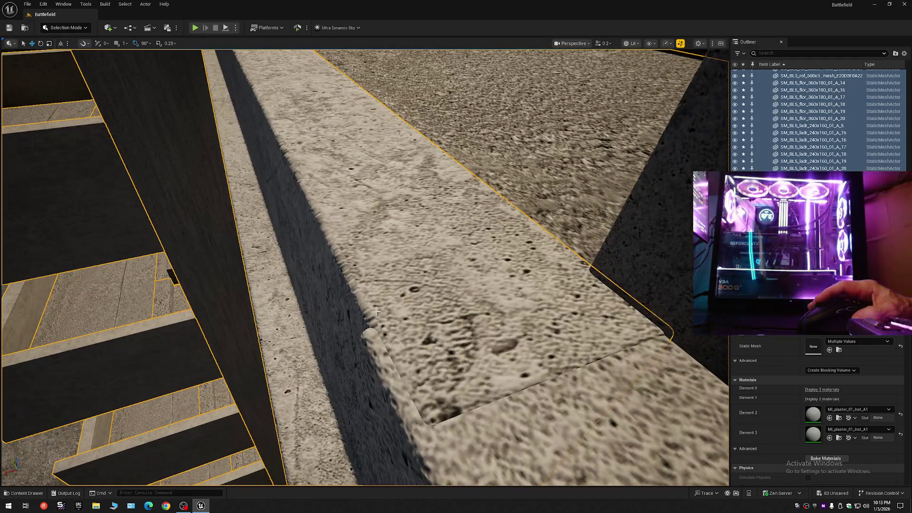
mouse_move(375, 314)
mouse_down()
mouse_move(373, 298)
mouse_move(387, 297)
mouse_move(351, 297)
mouse_move(392, 296)
mouse_move(375, 295)
mouse_move(385, 305)
mouse_up()
scroll(352, 297, down, 2)
scroll(387, 296, down, 1)
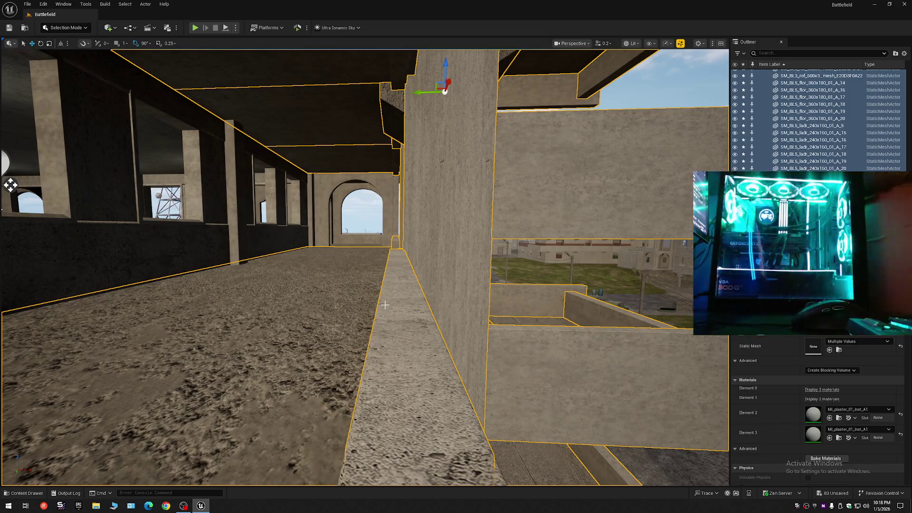
Step: Turn the view down the corridor to face the selected ledge beam
mouse_move(350, 320)
mouse_down()
mouse_move(390, 146)
mouse_move(304, 162)
mouse_up()
scroll(371, 152, up, 1)
scroll(311, 159, up, 3)
scroll(304, 162, up, 1)
scroll(304, 161, down, 4)
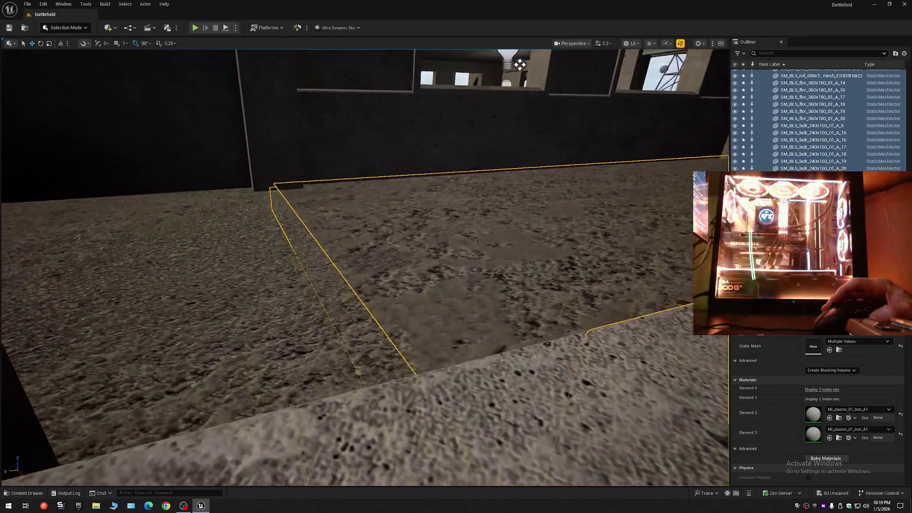
mouse_move(520, 64)
mouse_down()
mouse_move(652, 86)
mouse_move(627, 81)
mouse_move(16, 192)
mouse_move(4, 261)
mouse_move(43, 66)
mouse_move(61, 91)
mouse_up()
scroll(12, 209, up, 2)
scroll(48, 82, down, 2)
drag(354, 298, 355, 297)
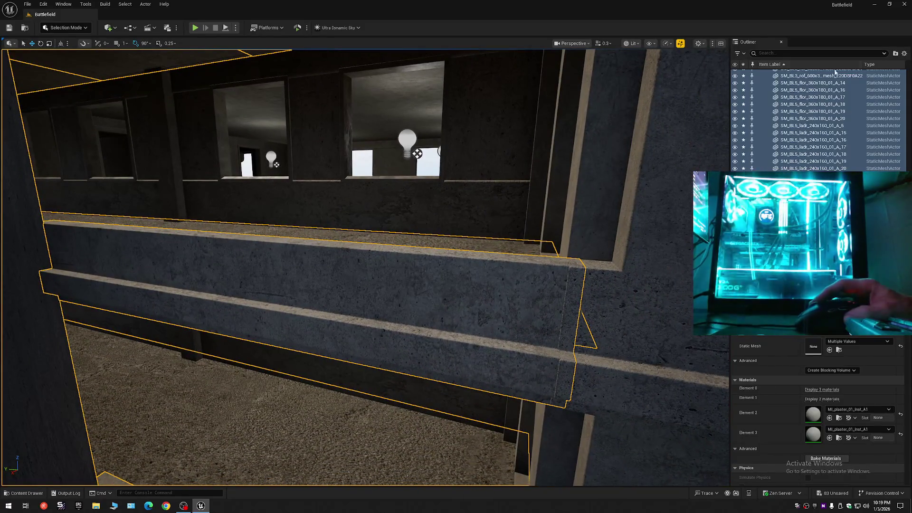
Step: Collapse and re-expand the Outliner, then select trim beam Backup21 and the upper floor beam
click(899, 55)
click(846, 83)
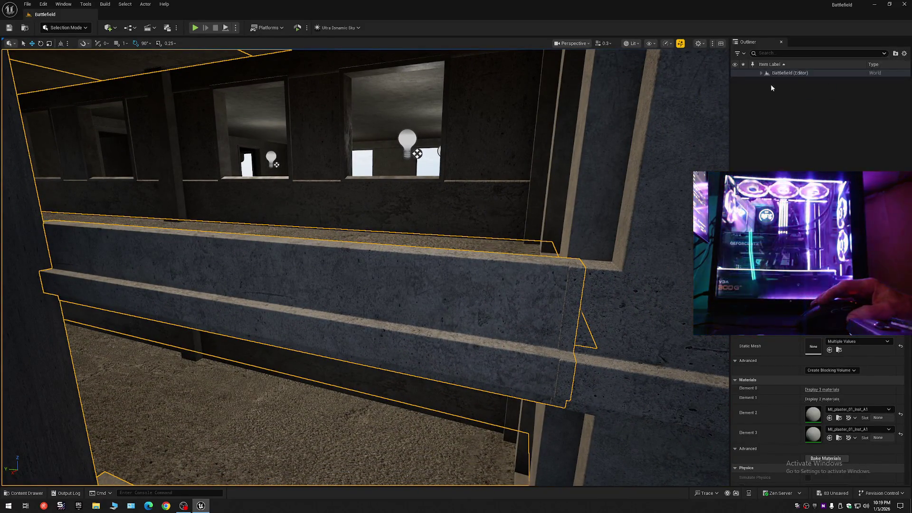
click(761, 73)
mouse_move(603, 191)
mouse_down()
mouse_move(570, 194)
mouse_move(570, 238)
mouse_up()
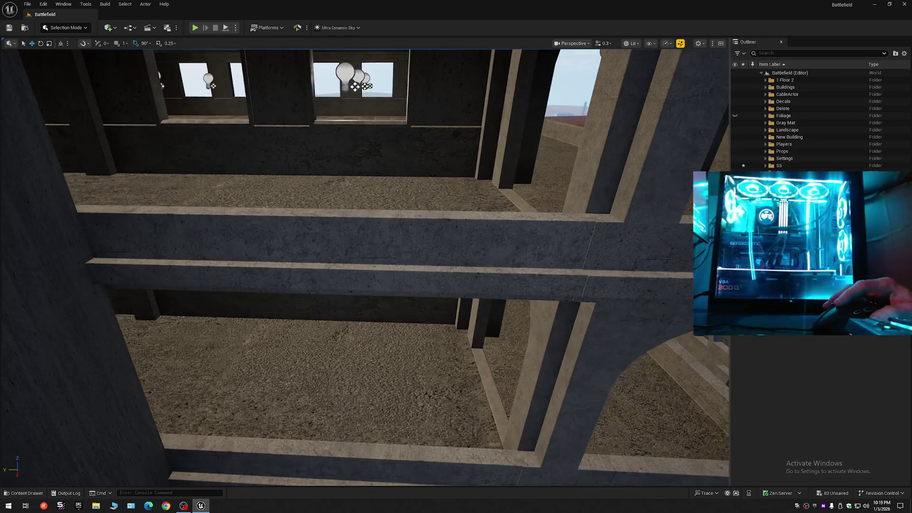
click(500, 238)
mouse_move(501, 238)
mouse_down()
mouse_move(501, 295)
mouse_move(445, 279)
mouse_up()
ctrl+click(384, 200)
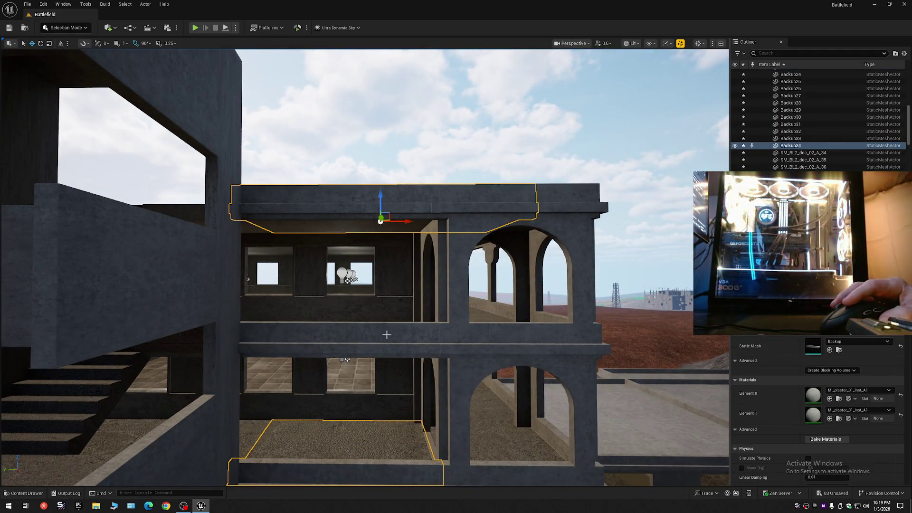
Step: Select the stacked floor beams from middle to bottom and fly in to inspect their ends
ctrl+click(387, 334)
drag(387, 334, 368, 381)
ctrl+click(346, 397)
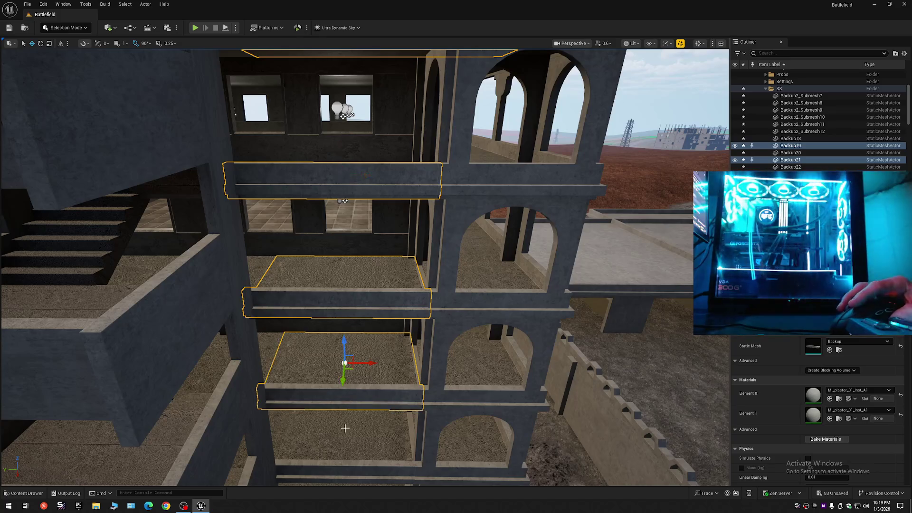
ctrl+click(349, 454)
mouse_move(349, 454)
mouse_down()
mouse_move(408, 417)
mouse_move(404, 401)
mouse_up()
ctrl+click(373, 385)
mouse_move(340, 72)
mouse_down()
mouse_move(301, 54)
mouse_move(290, 59)
mouse_up()
scroll(365, 266, down, 1)
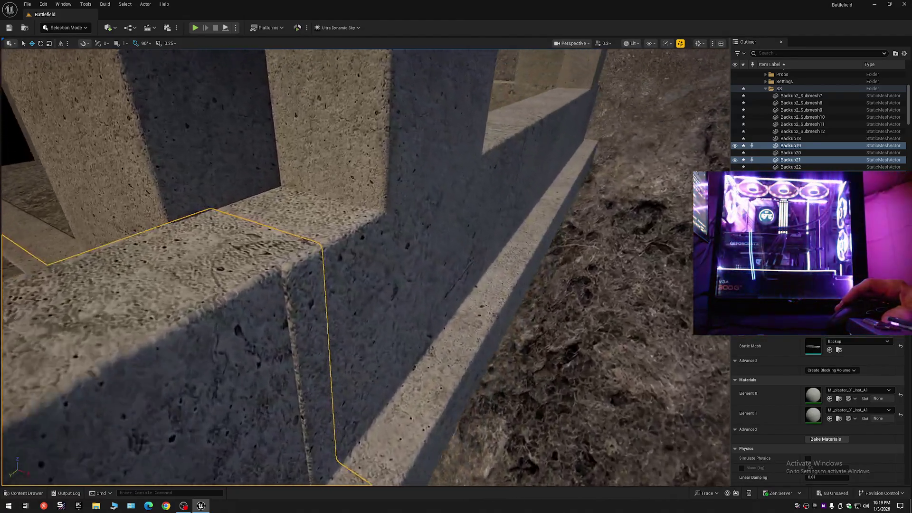
drag(288, 305, 305, 317)
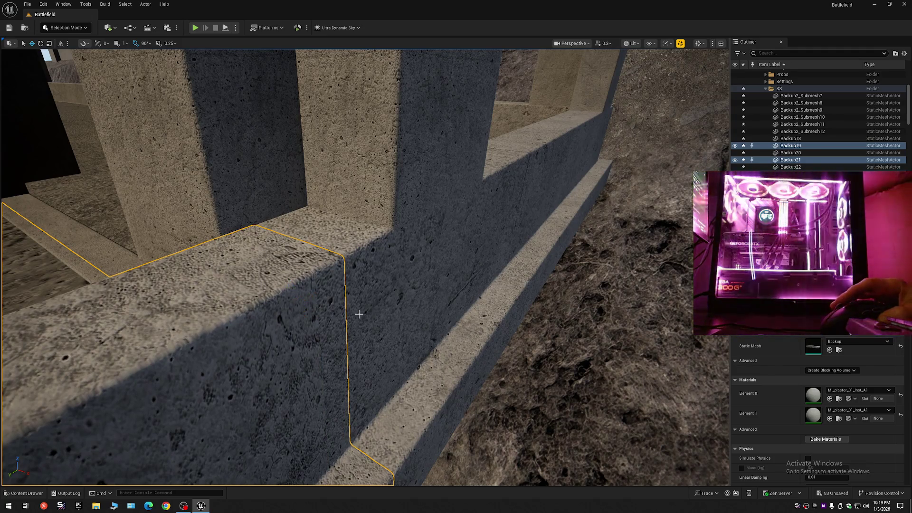
Step: Clear the selection, fly under the ceiling and select the concrete trim beam SM_BL2_dec_02_A_38
key(Escape)
drag(385, 316, 366, 301)
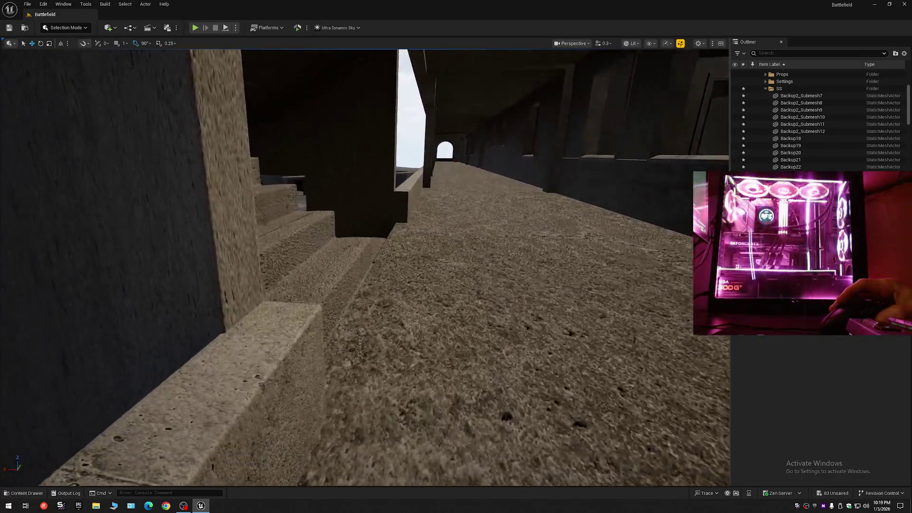
drag(366, 300, 347, 273)
scroll(355, 285, down, 2)
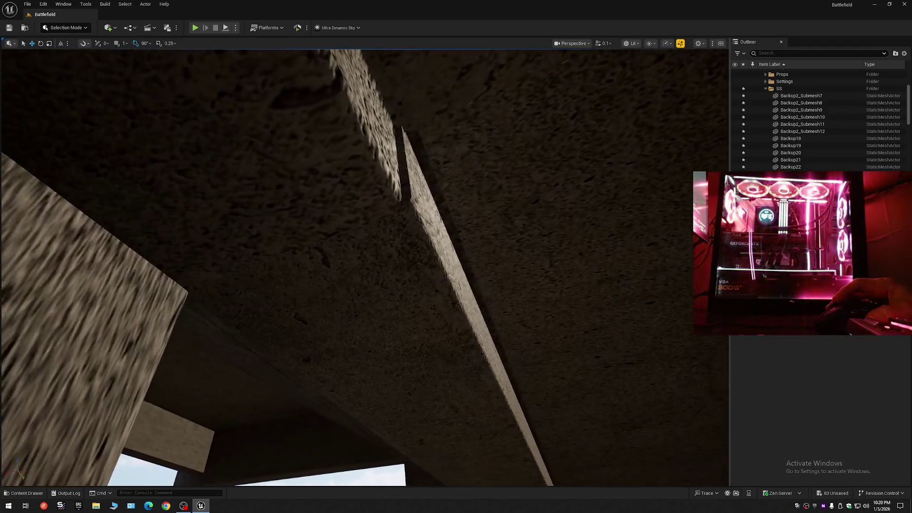
click(403, 280)
mouse_move(404, 280)
mouse_down()
mouse_move(391, 260)
mouse_move(381, 305)
mouse_move(234, 362)
mouse_up()
scroll(400, 274, up, 1)
scroll(396, 268, down, 1)
scroll(233, 362, up, 1)
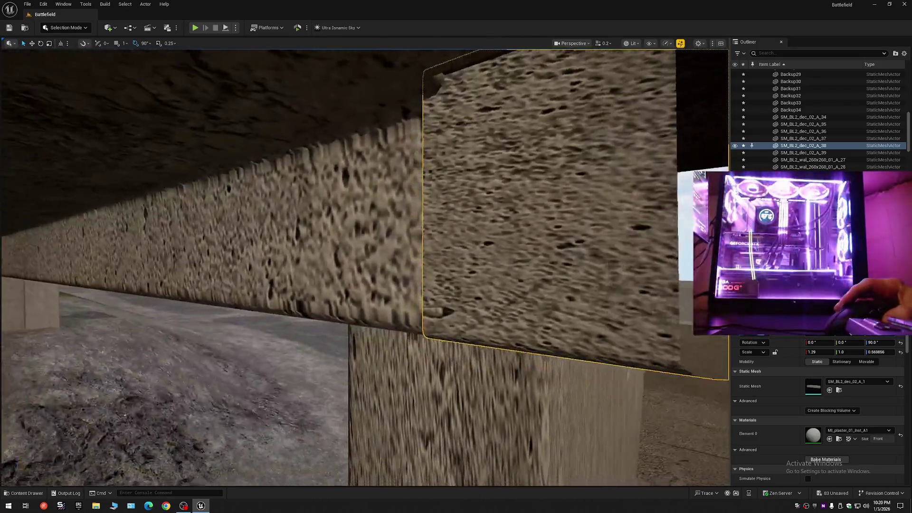
Step: Select the wall piece Backup2_Submesh8 and pull back to see the arches below
drag(403, 306, 403, 305)
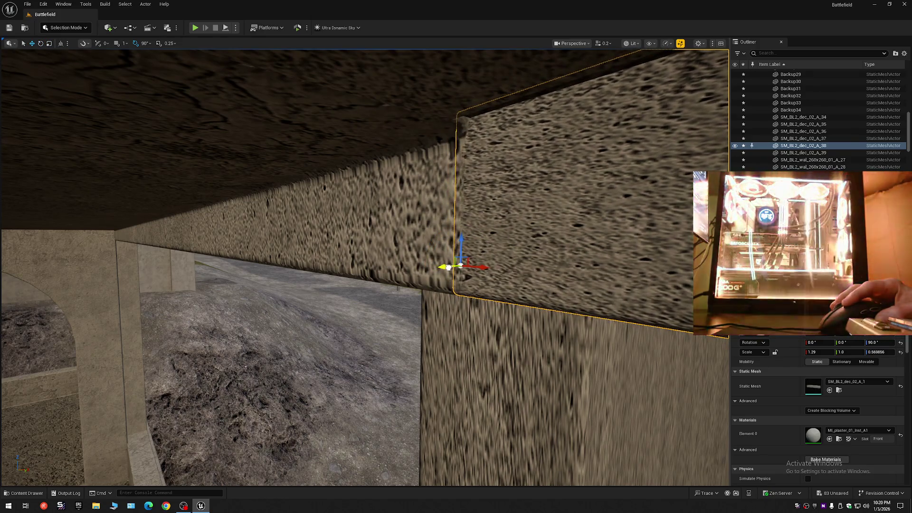
drag(465, 277, 465, 278)
drag(391, 247, 391, 246)
click(391, 247)
scroll(464, 277, up, 1)
drag(464, 277, 464, 277)
scroll(465, 277, up, 1)
Step: Select the dark ceiling panel Backup2_Submesh7 and drag its Y arrow sideways
drag(401, 266, 381, 247)
click(378, 240)
drag(442, 242, 442, 242)
mouse_move(461, 209)
mouse_down()
mouse_move(497, 209)
mouse_move(455, 212)
mouse_up()
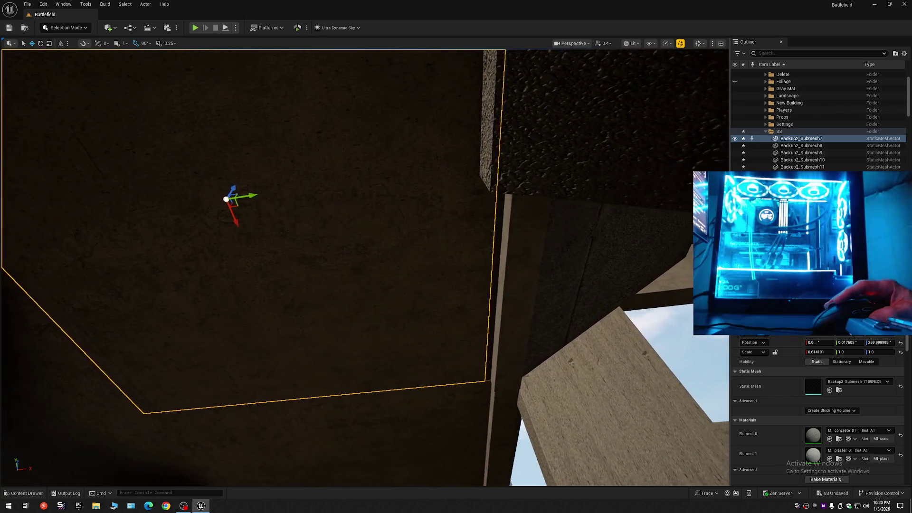
Step: Slide the ceiling panel left, then select Backup2_Submesh8 through Submesh11 for comparison
mouse_move(255, 203)
mouse_down()
mouse_move(106, 218)
mouse_move(261, 205)
mouse_move(295, 218)
mouse_move(314, 194)
mouse_up()
click(314, 194)
drag(393, 196, 393, 195)
ctrl+click(383, 238)
mouse_move(381, 244)
mouse_down()
mouse_move(351, 254)
mouse_move(342, 280)
mouse_move(346, 268)
mouse_up()
ctrl+click(371, 245)
ctrl+click(352, 257)
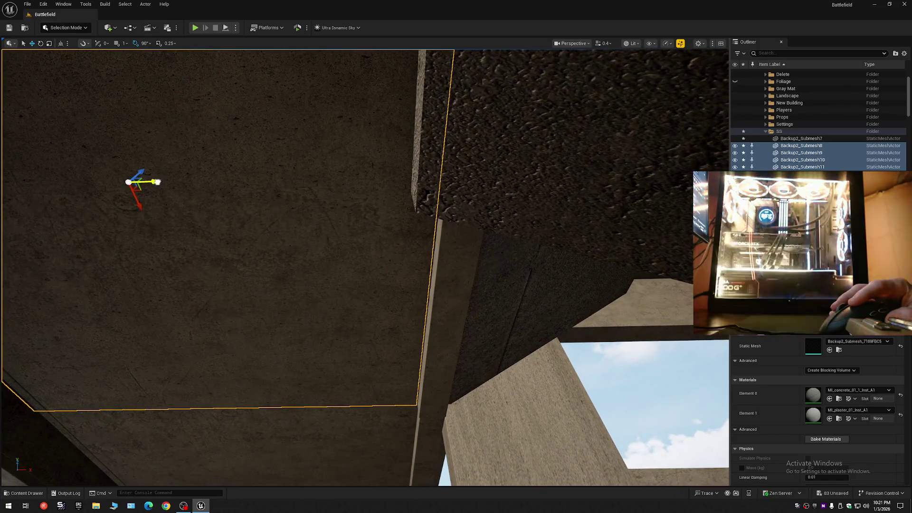
Step: Reselect only Backup2_Submesh7, frame it, and nudge it right along Y
drag(171, 188, 170, 188)
scroll(170, 188, up, 1)
drag(209, 224, 209, 224)
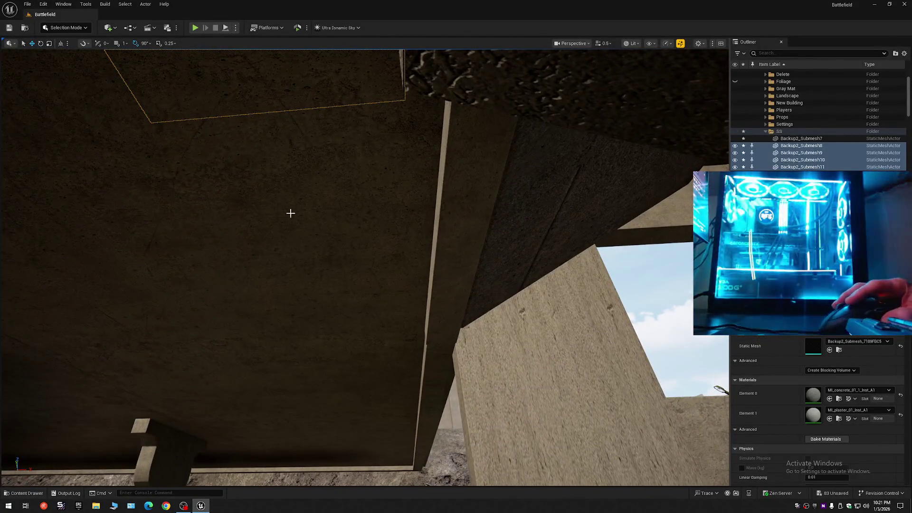
click(309, 220)
key(f)
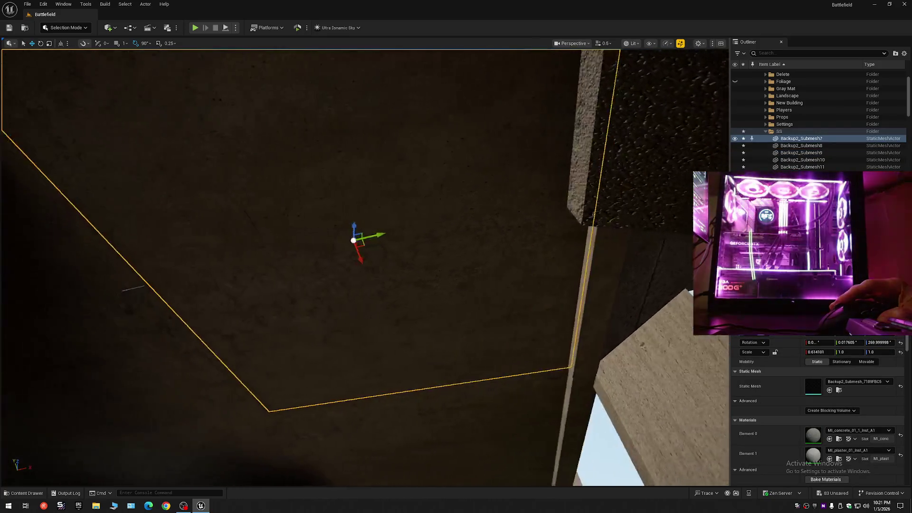
mouse_move(381, 257)
mouse_down()
mouse_move(397, 255)
mouse_move(350, 259)
mouse_move(350, 381)
mouse_up()
Step: Check the dark wall piece, then select the ceiling trim beam SM_BL2_dec_02_A_34
scroll(361, 263, up, 2)
click(350, 337)
key(Escape)
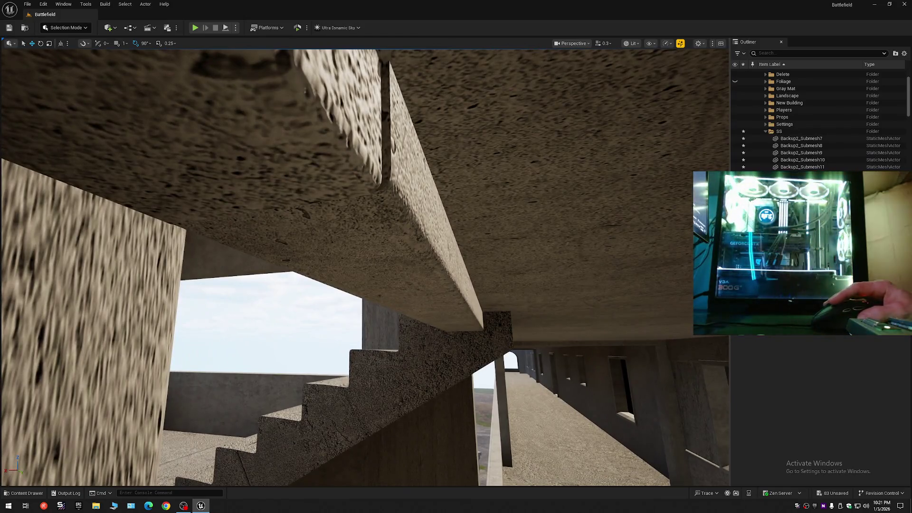
click(405, 217)
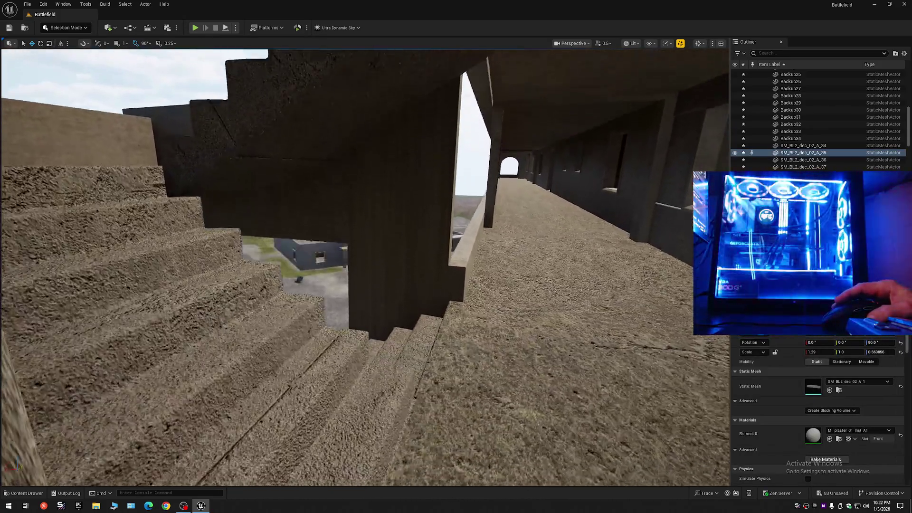
Step: Look up at the beams, fly down the corridor beside the stairs, then open the Outliner settings menu
drag(365, 266, 364, 190)
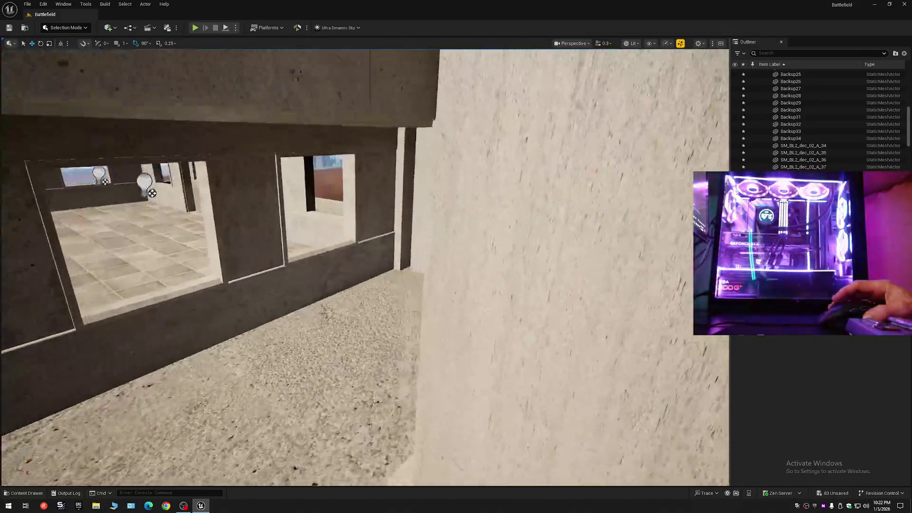
key(w)
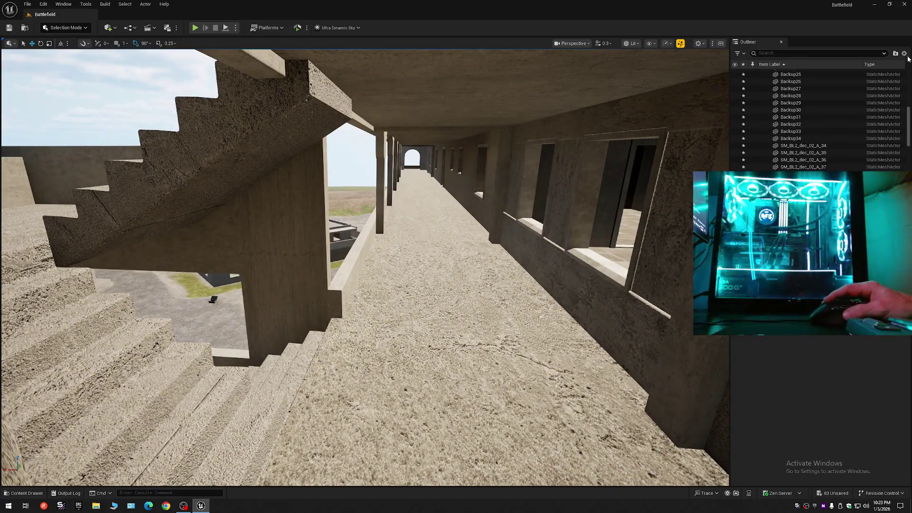
click(904, 53)
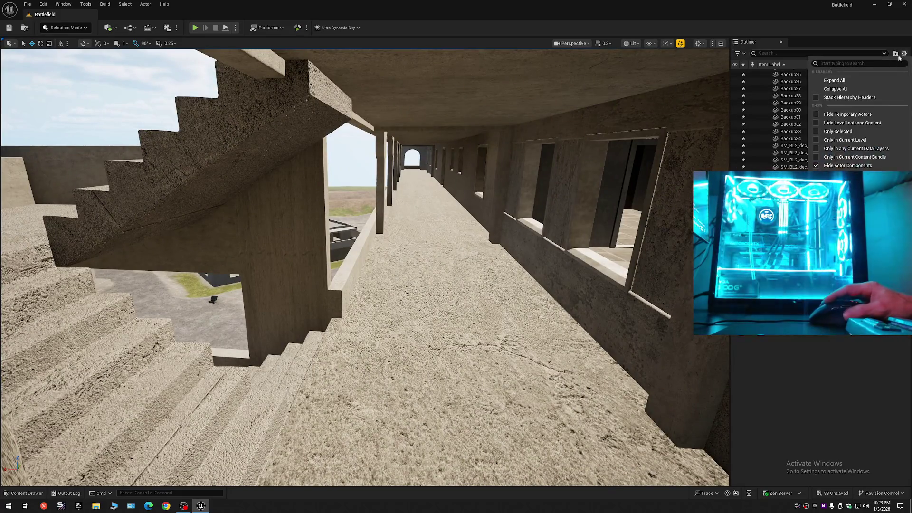
Step: Collapse the Outliner to Battlefield (Editor)'s top folders, then Save Current Level and Save All
click(836, 89)
click(761, 72)
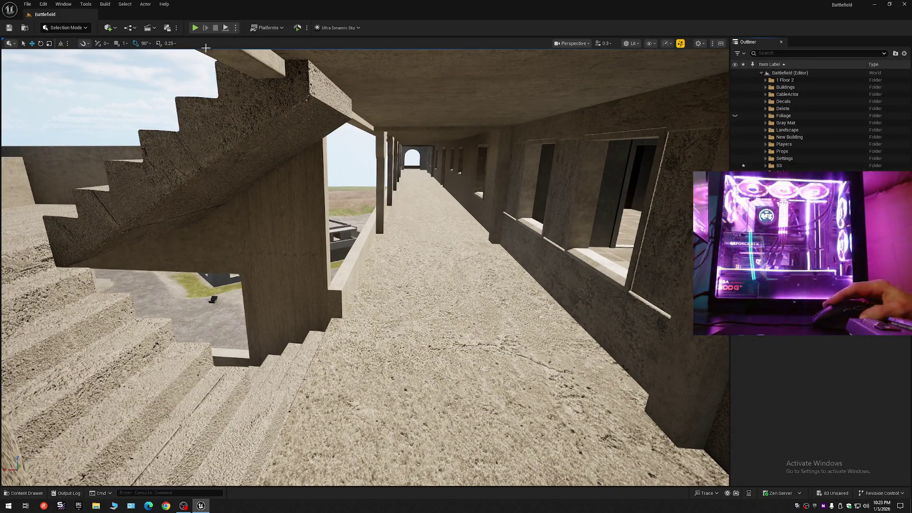
click(9, 28)
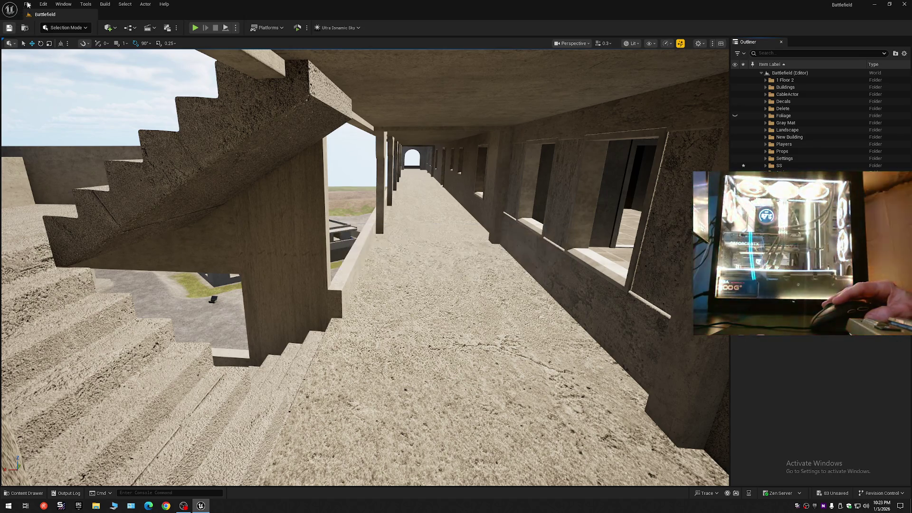
click(28, 4)
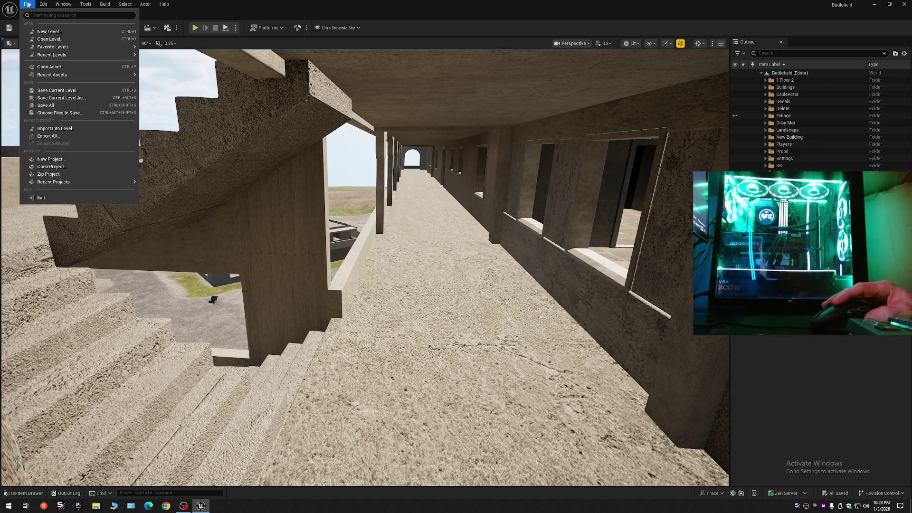
click(56, 90)
click(27, 4)
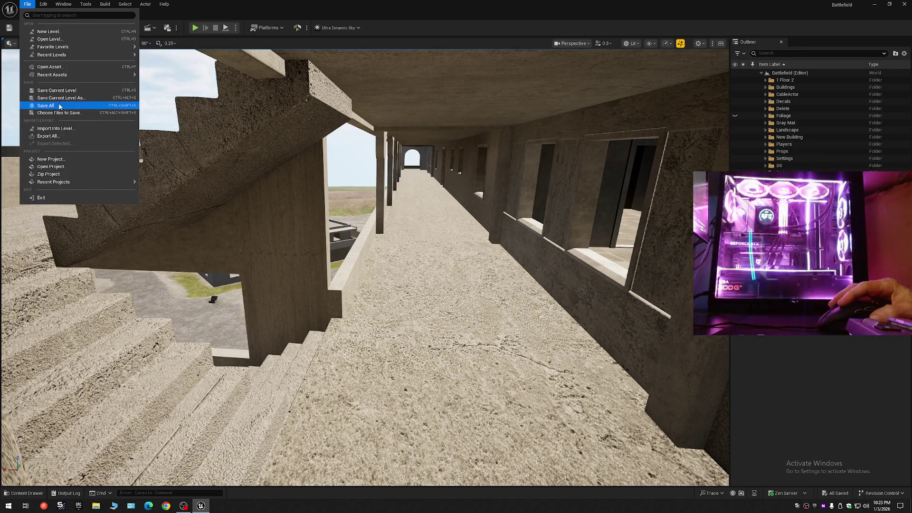
click(58, 104)
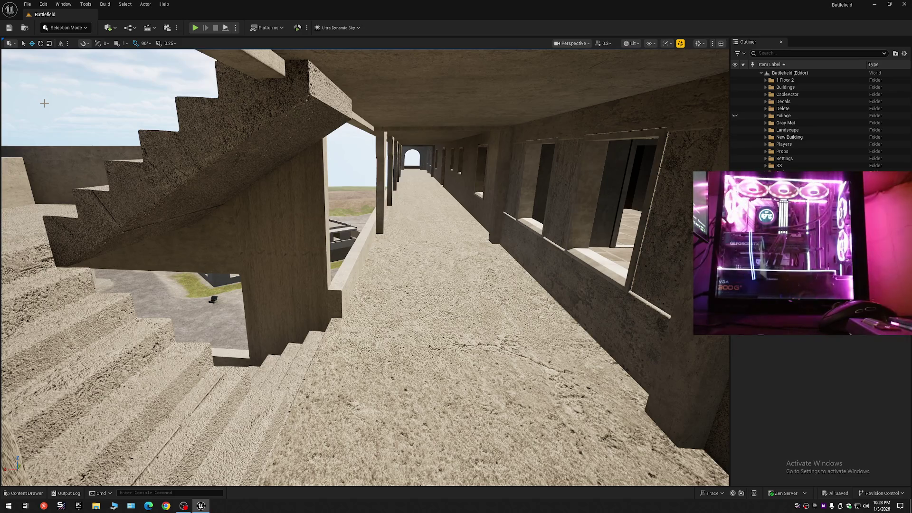
Step: Select the roof slab near the stairs, try sliding it sideways, and undo the move
mouse_move(294, 228)
mouse_down()
mouse_move(285, 209)
mouse_move(261, 211)
mouse_move(313, 204)
mouse_move(285, 211)
mouse_up()
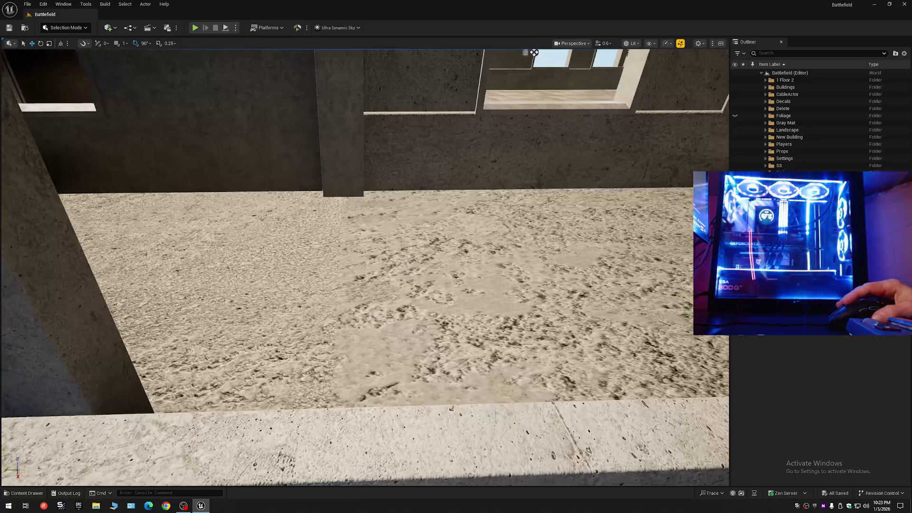
click(475, 286)
scroll(401, 295, up, 2)
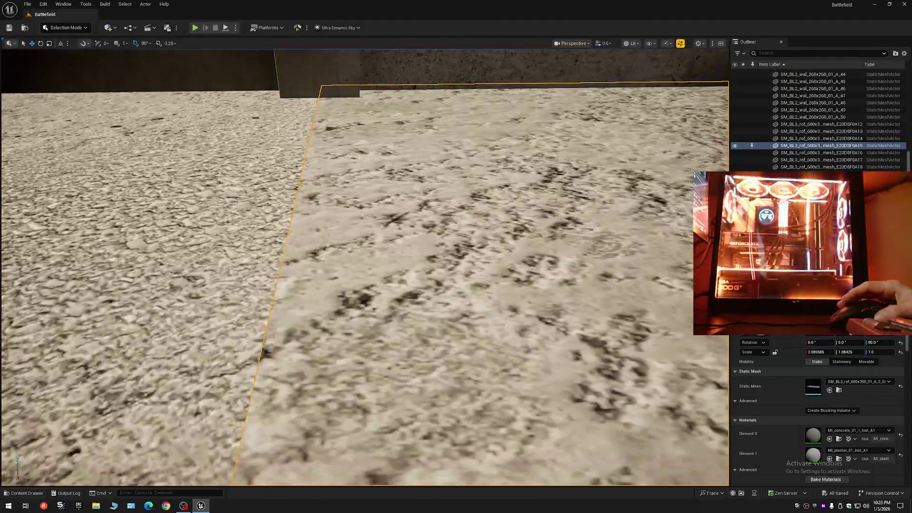
drag(332, 297, 651, 297)
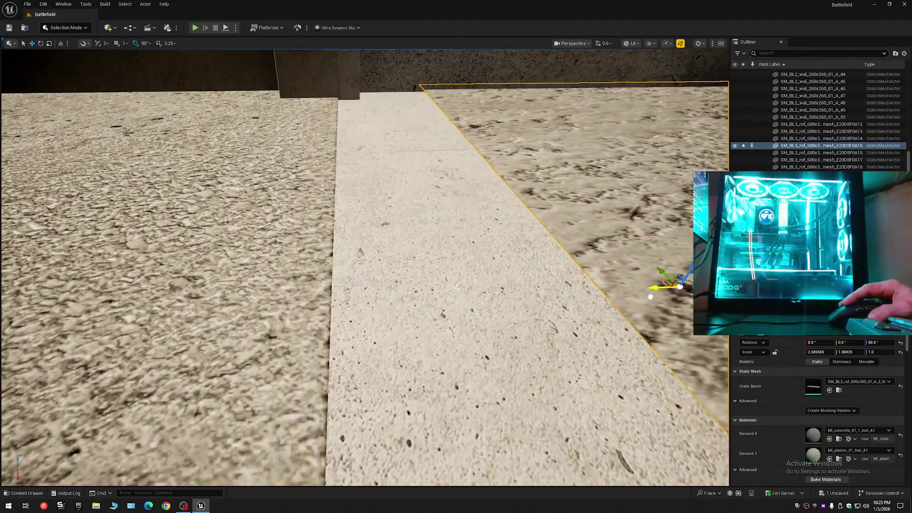
key(ctrl+z)
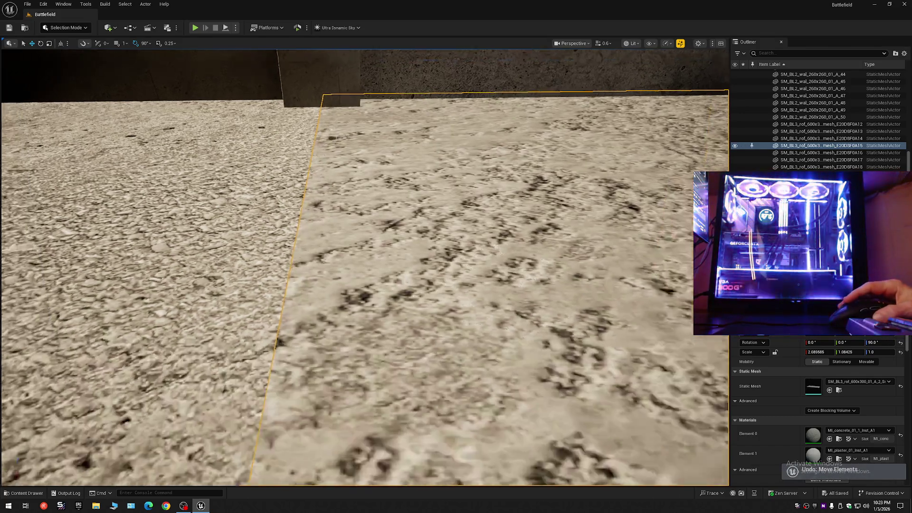
Step: Add the slab below to the selection and slide both sideways to meet the floor
key(w)
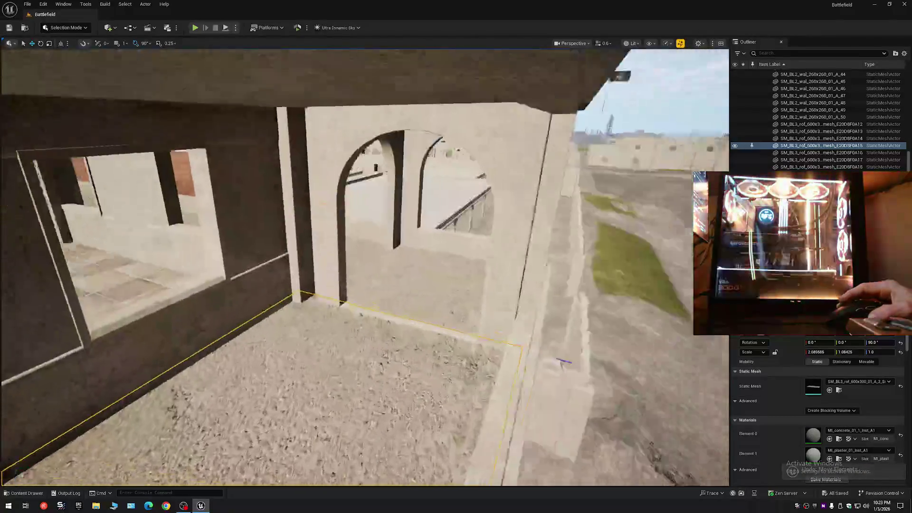
key(w)
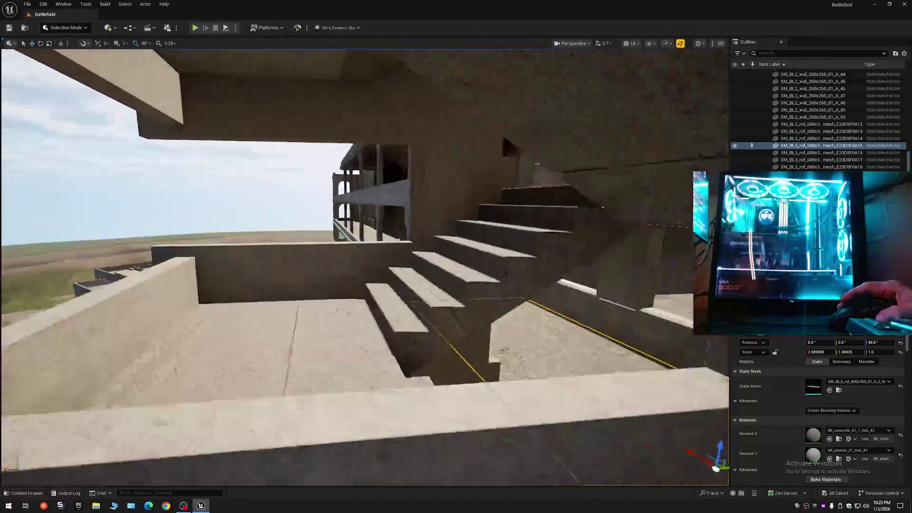
key(e)
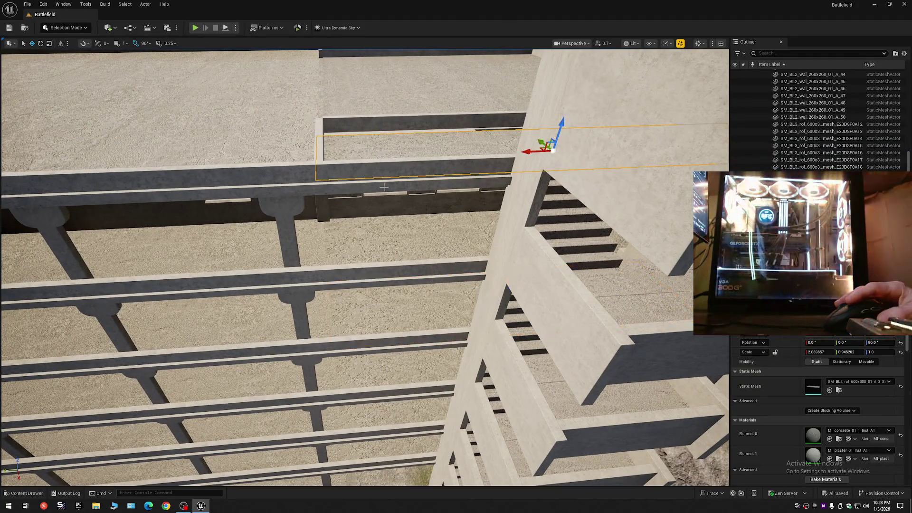
ctrl+click(384, 304)
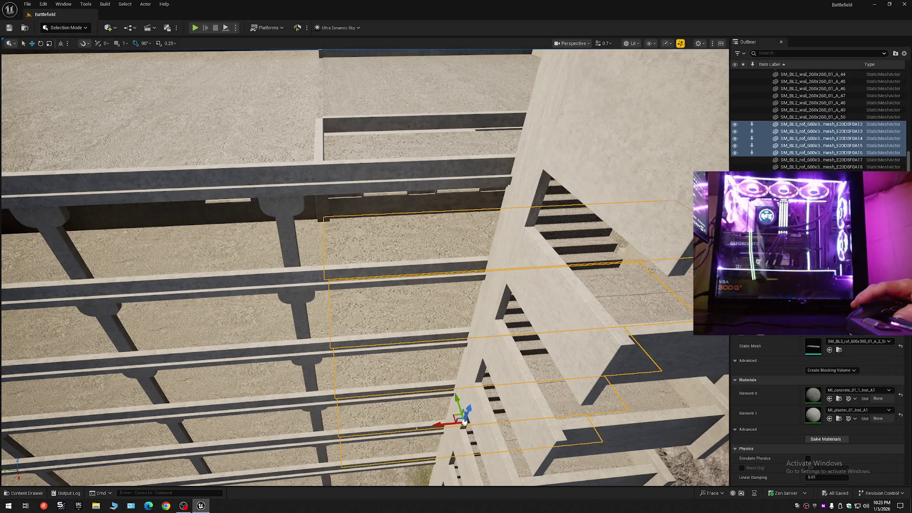
key(q)
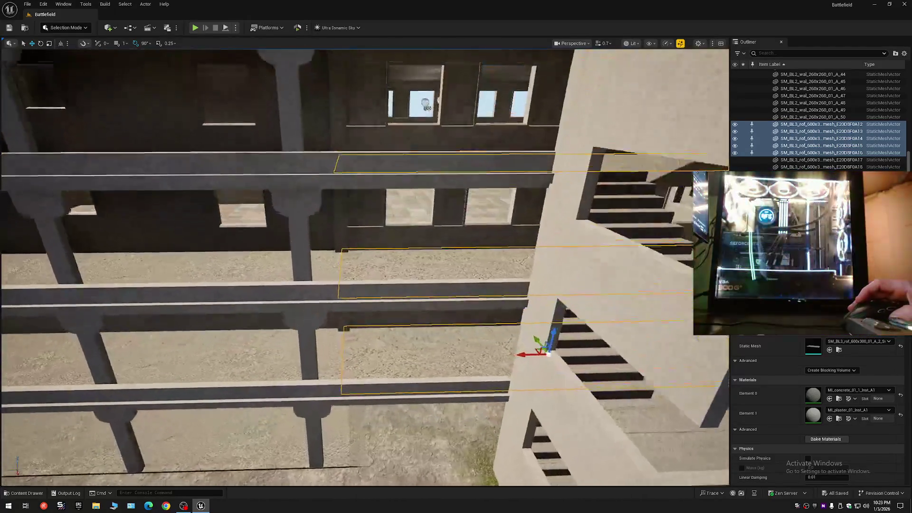
scroll(365, 266, down, 2)
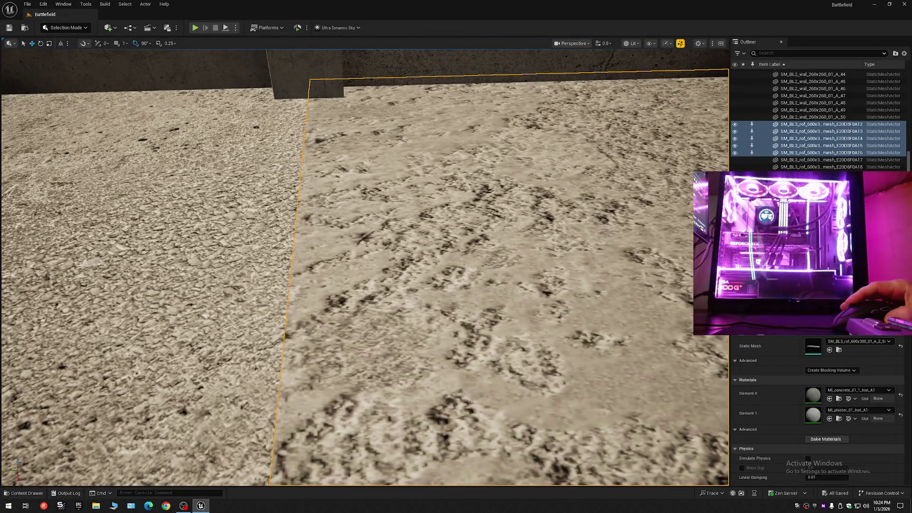
mouse_move(312, 324)
mouse_down()
mouse_move(377, 321)
mouse_move(348, 323)
mouse_up()
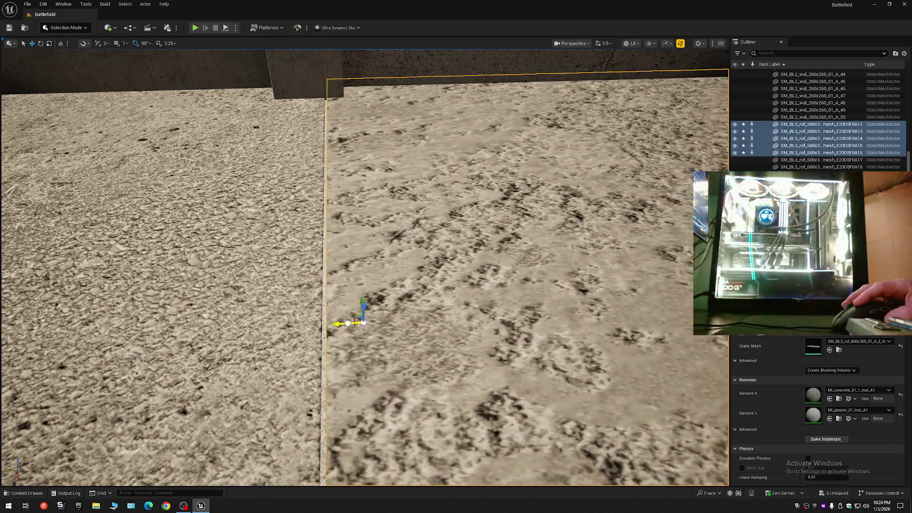
Step: Inspect the slab alignment around the stairs, beams and arches
scroll(336, 324, down, 3)
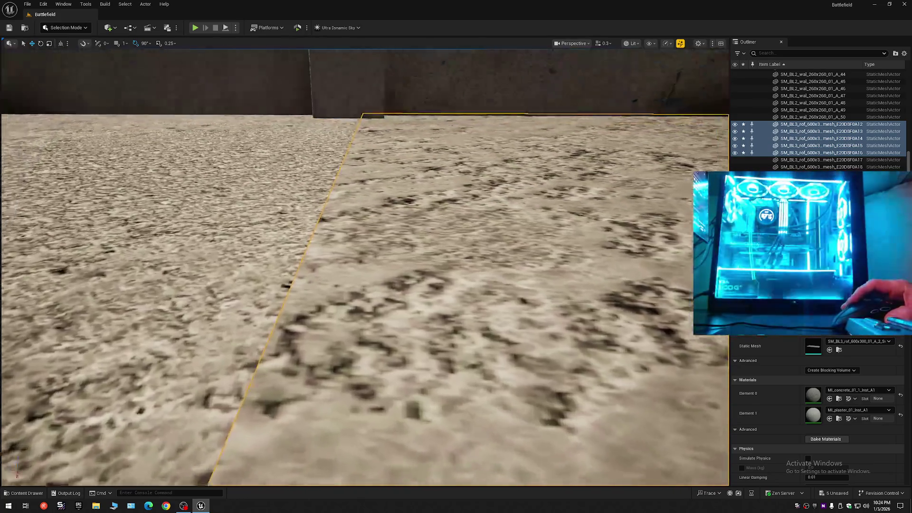
scroll(365, 266, up, 2)
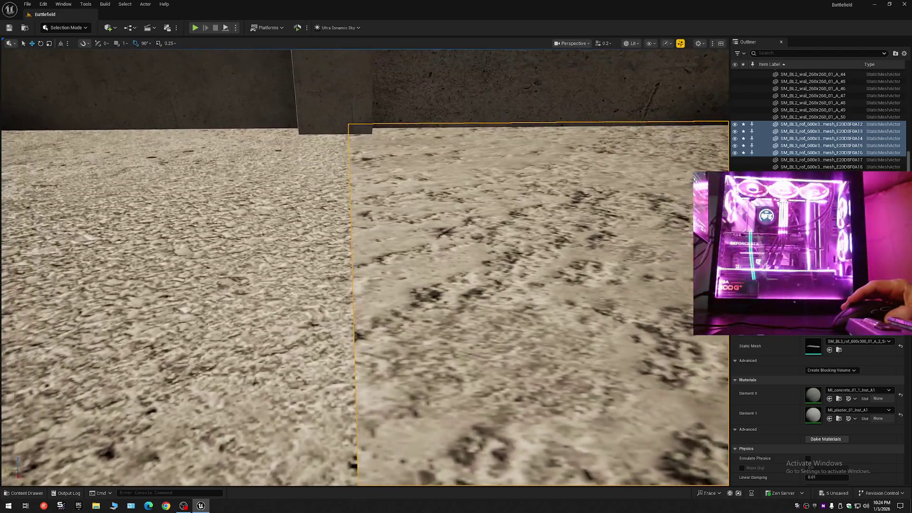
scroll(177, 103, up, 2)
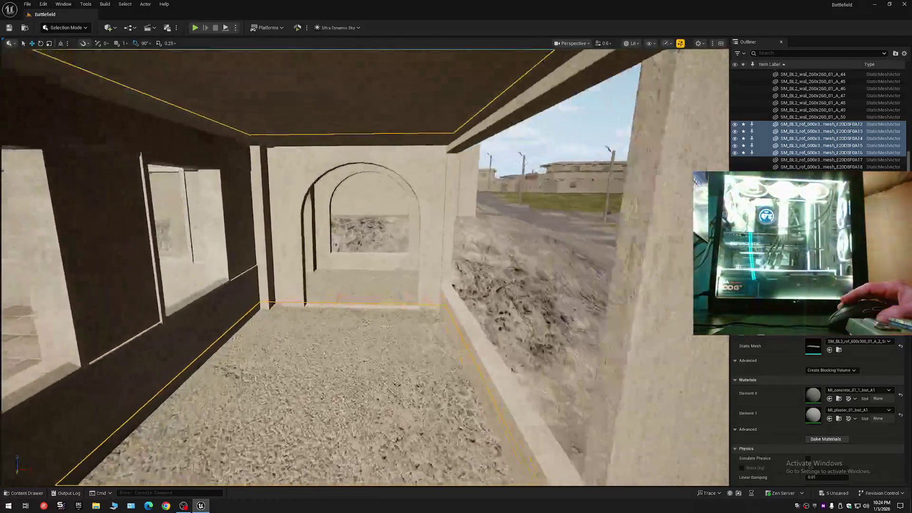
key(w)
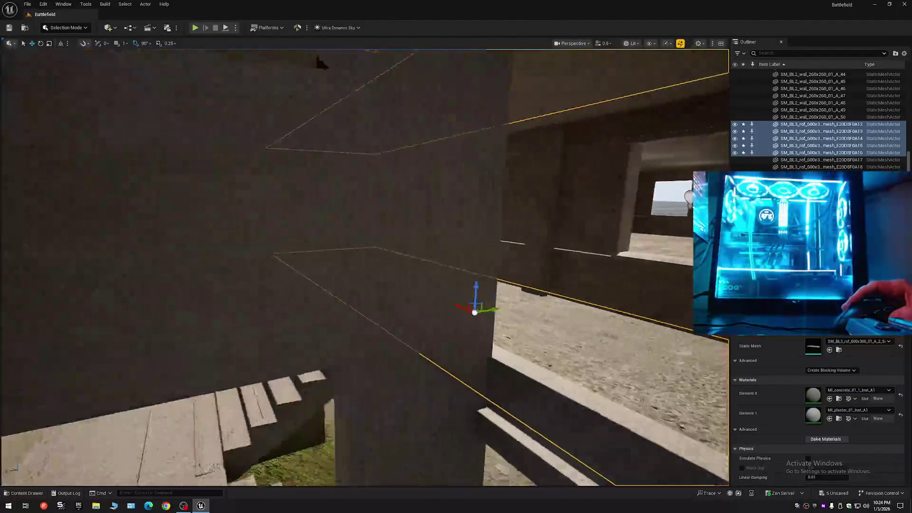
key(a)
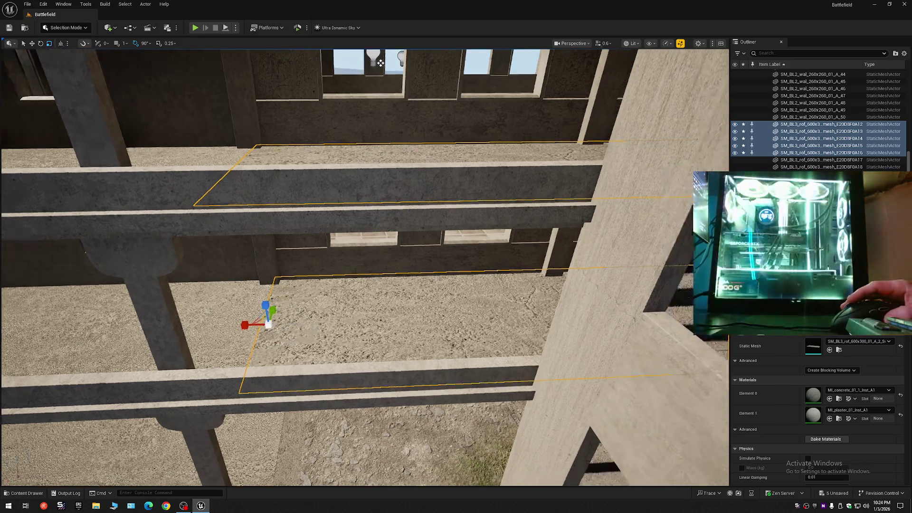
scroll(365, 266, up, 1)
key(w)
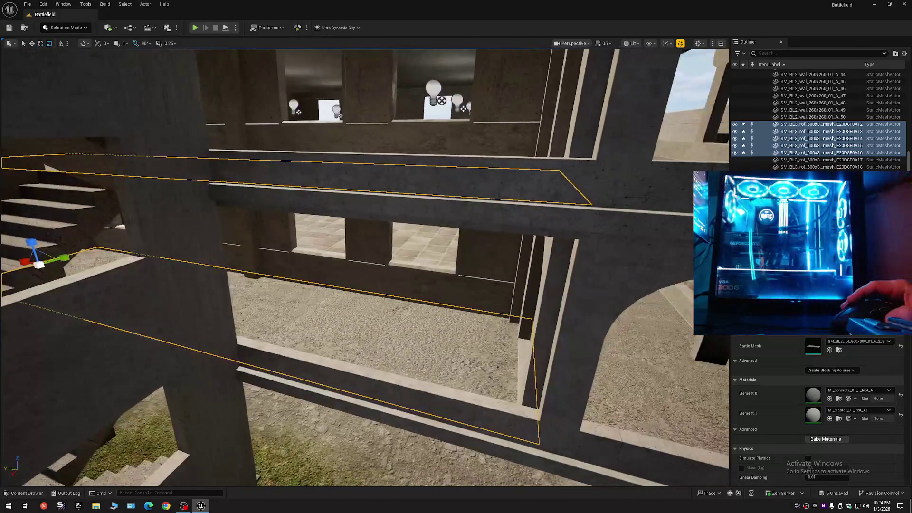
key(s)
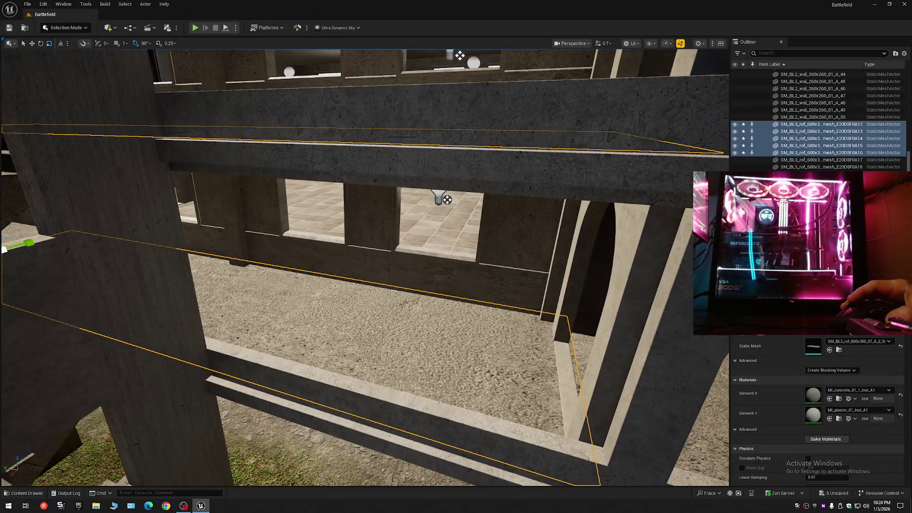
key(d)
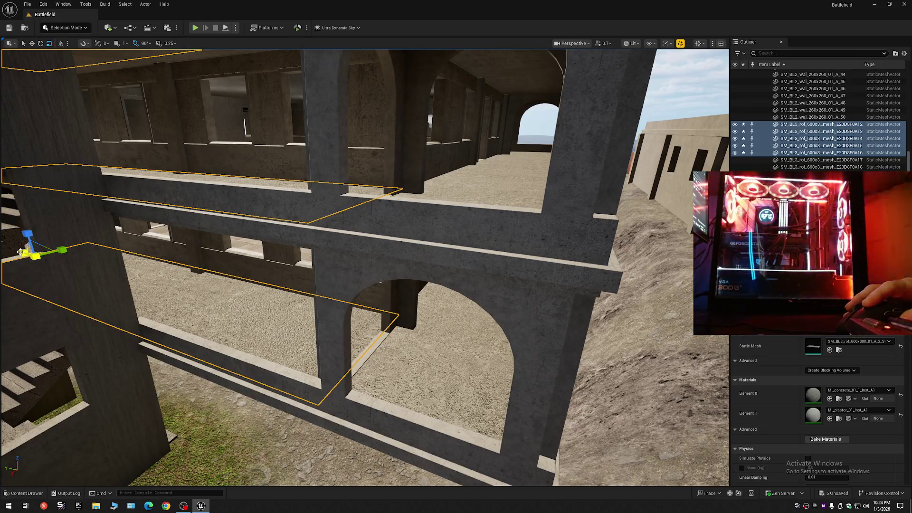
scroll(78, 287, down, 4)
Step: Inspect the floor seams and slab edges along the arched corridor up close
key(w)
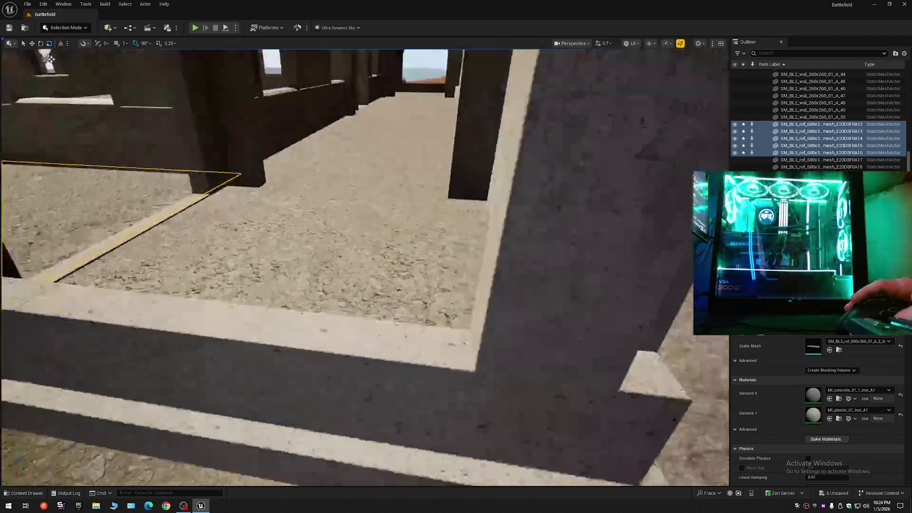
key(a)
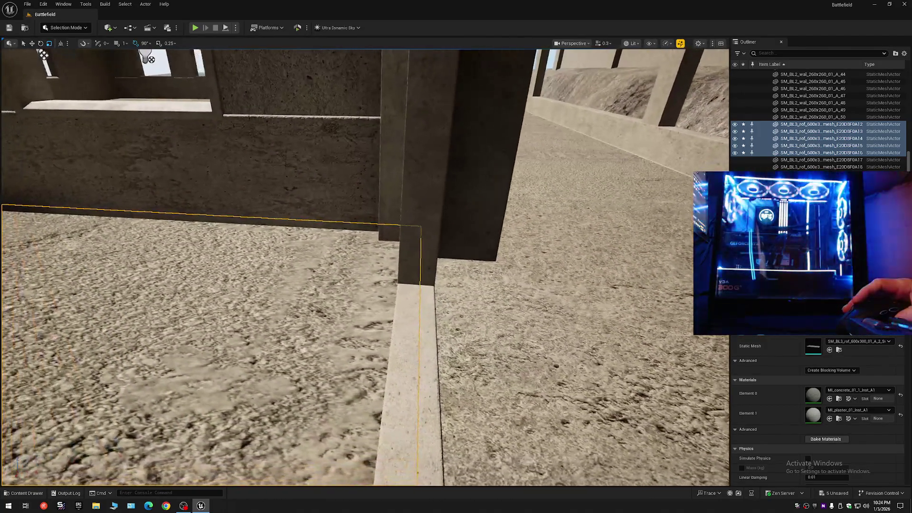
scroll(365, 266, up, 1)
key(a)
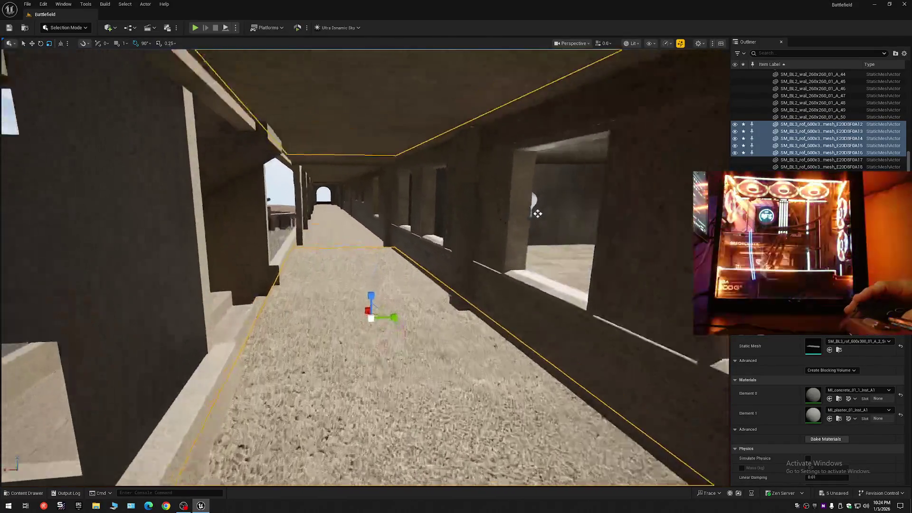
key(w)
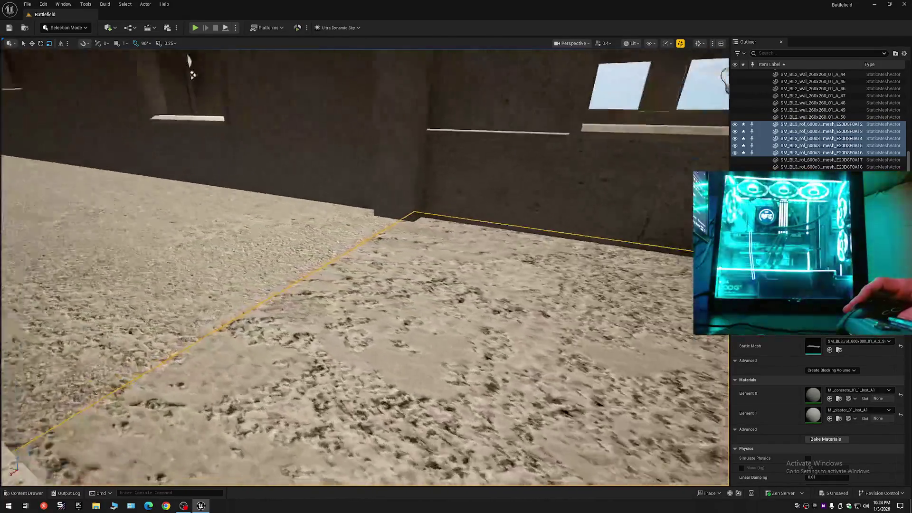
key(s)
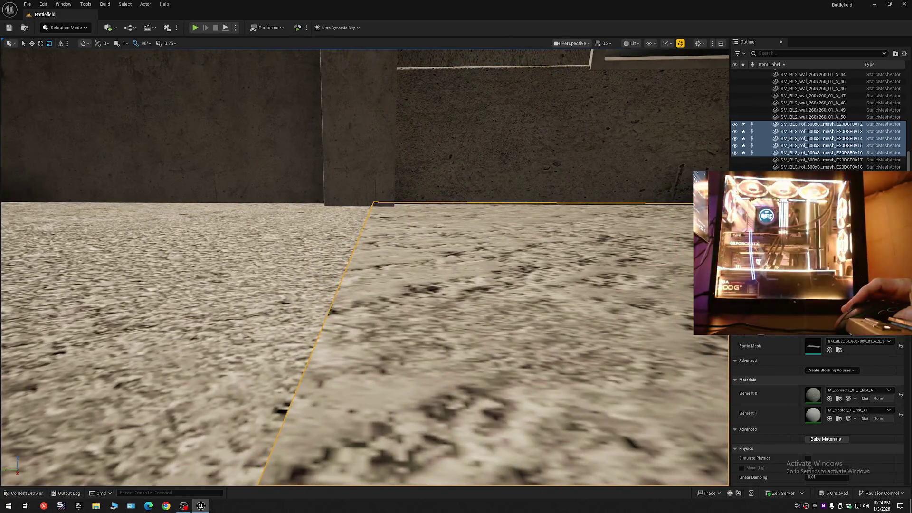
key(s)
key(q)
key(s)
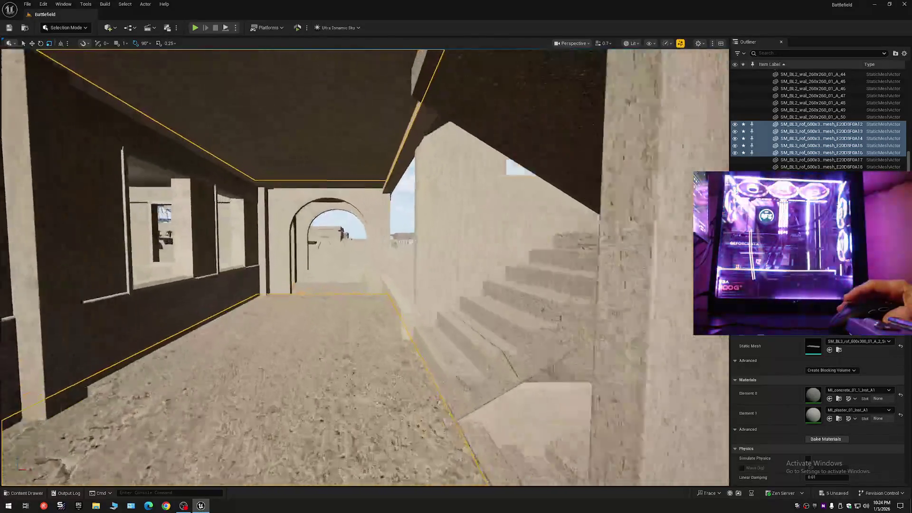
key(w)
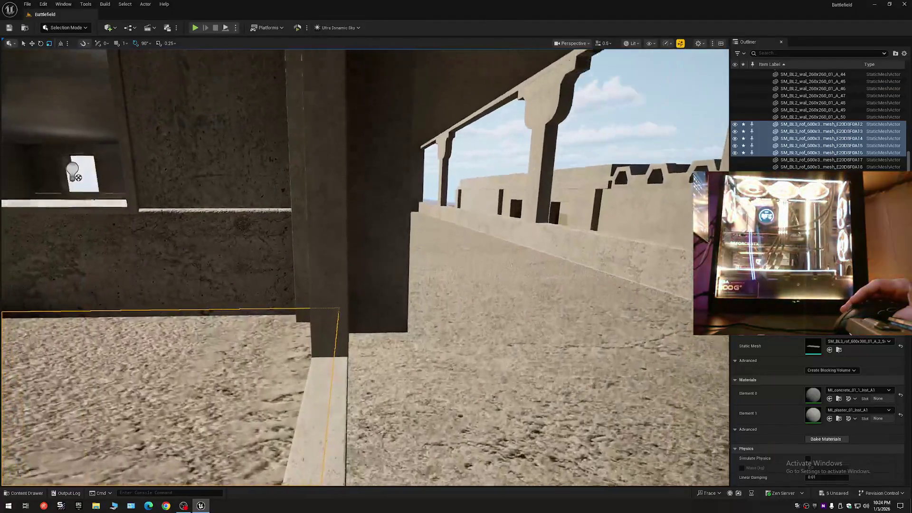
key(w)
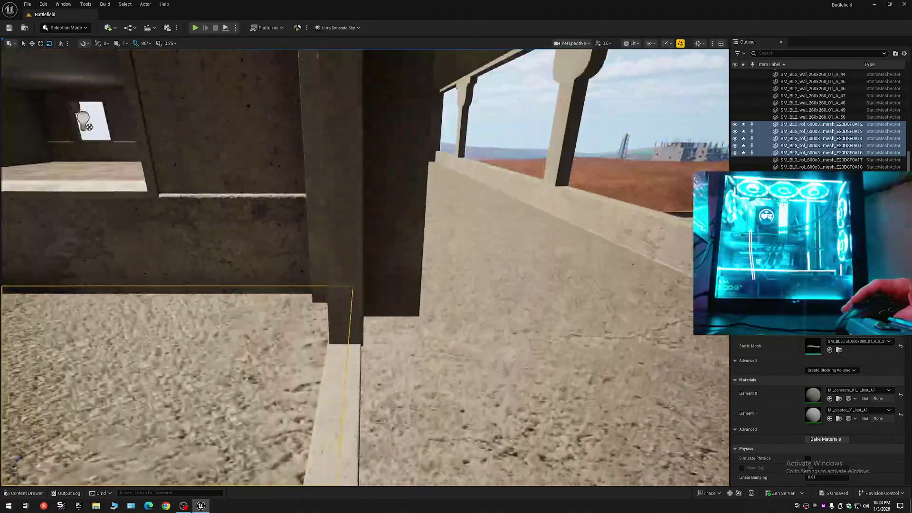
scroll(365, 266, up, 1)
key(w)
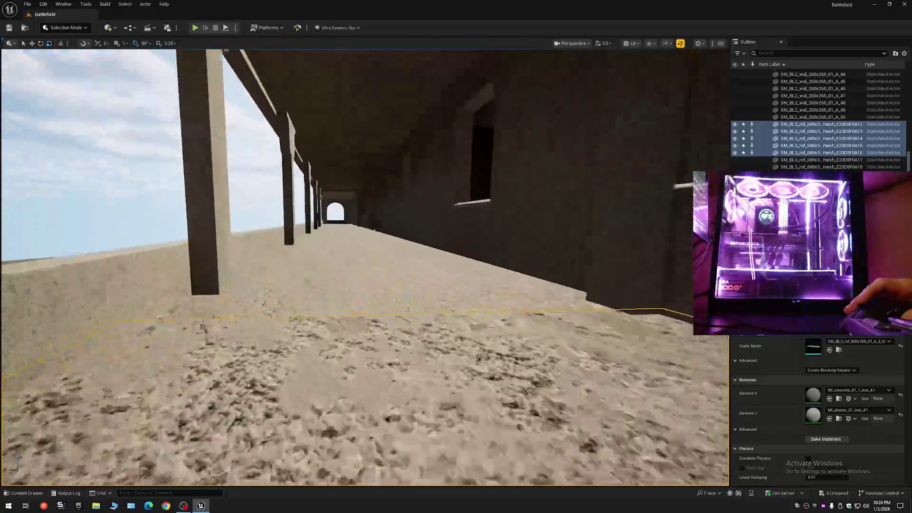
scroll(365, 266, down, 3)
Step: Fly past the balconies onto the rooftop and select the top roof slab
key(s)
scroll(365, 266, up, 3)
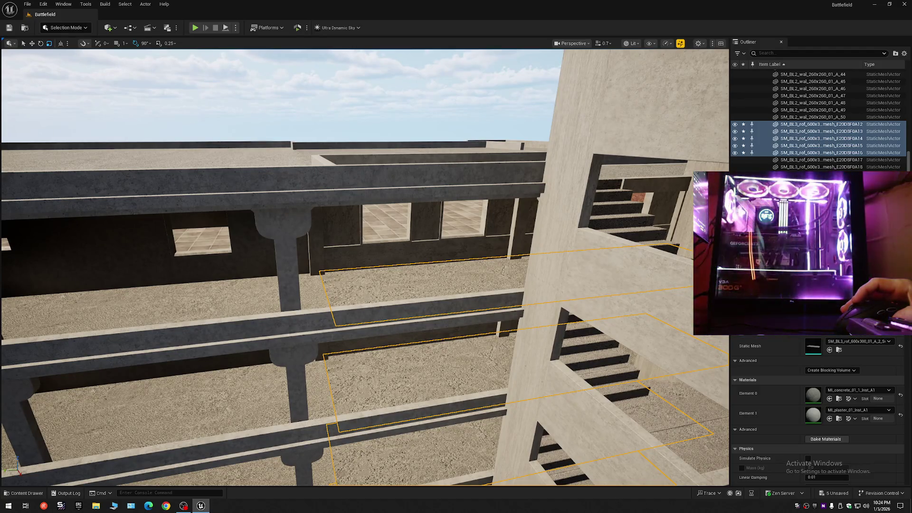
key(w)
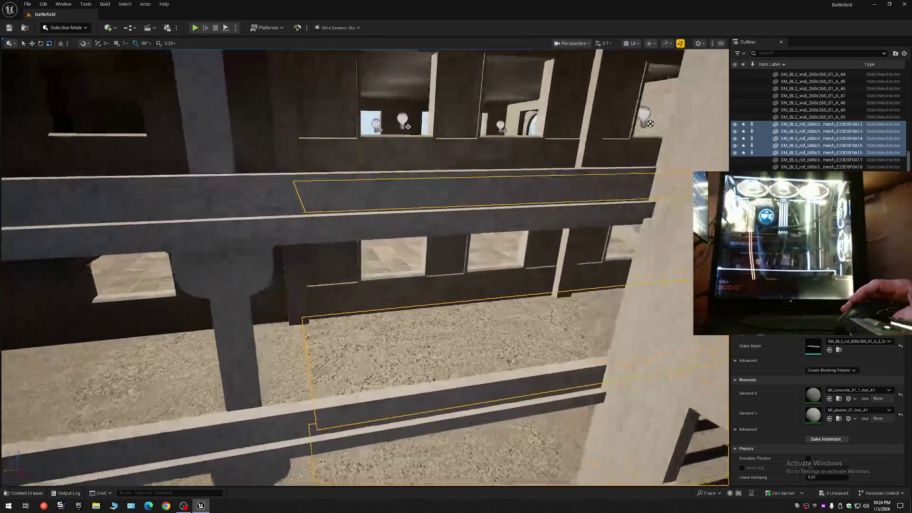
key(e)
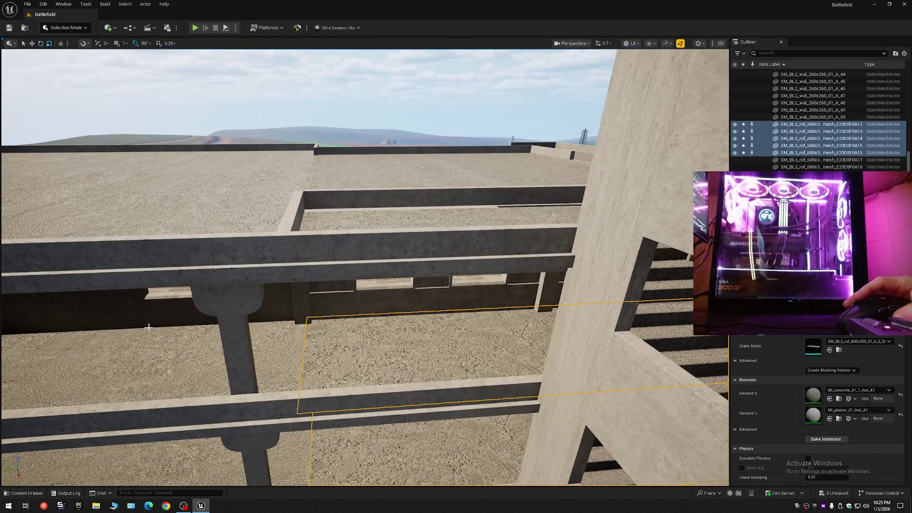
key(w)
scroll(325, 332, down, 1)
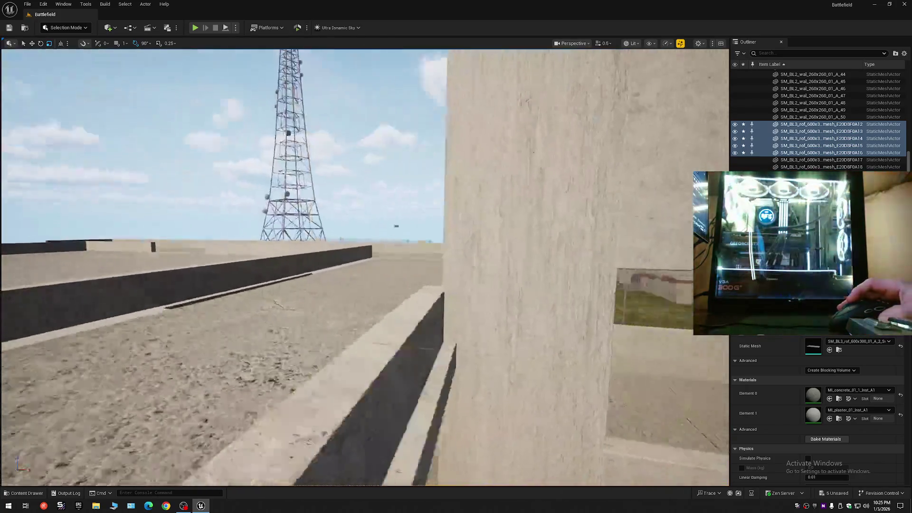
key(w)
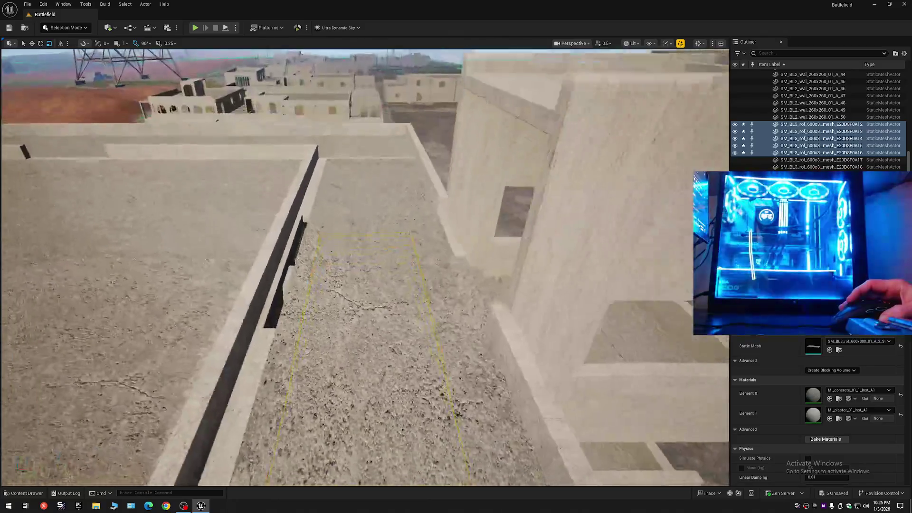
key(w)
click(382, 294)
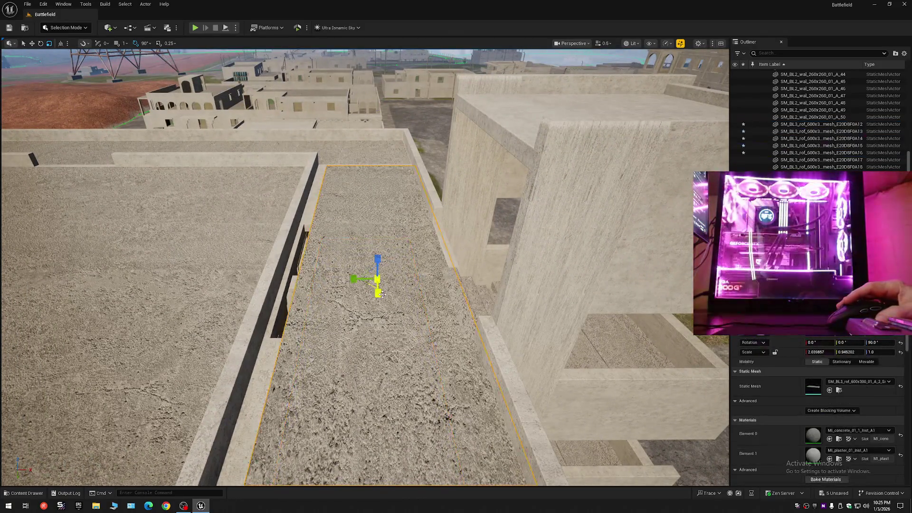
Step: Survey the roof slab and parapets, then select the roof slab beside the stairs
key(w)
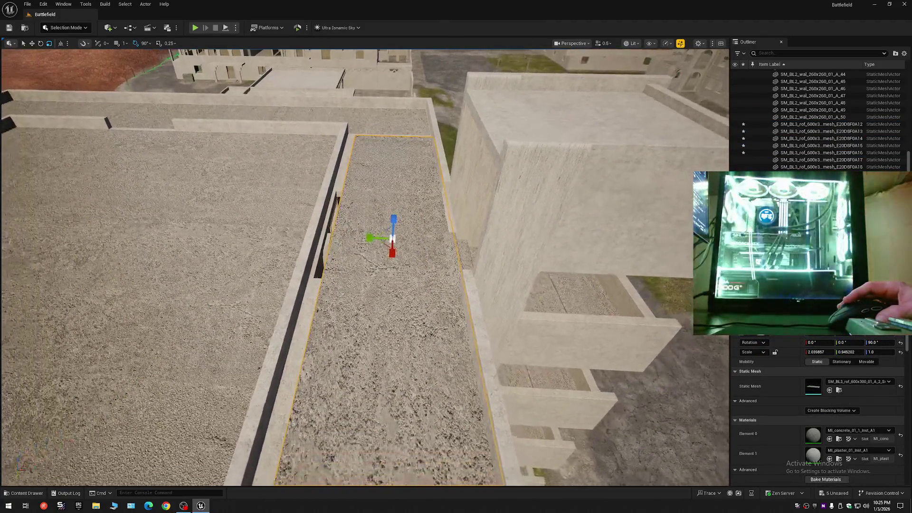
key(w)
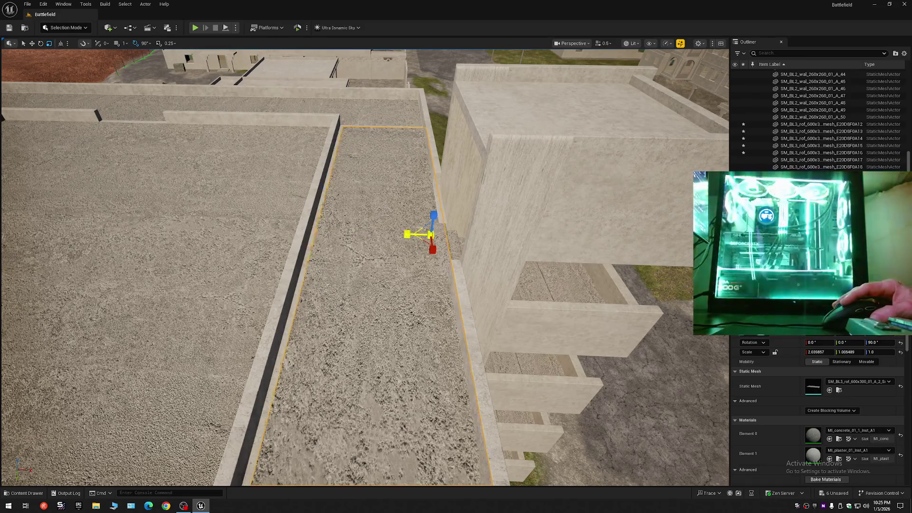
key(w)
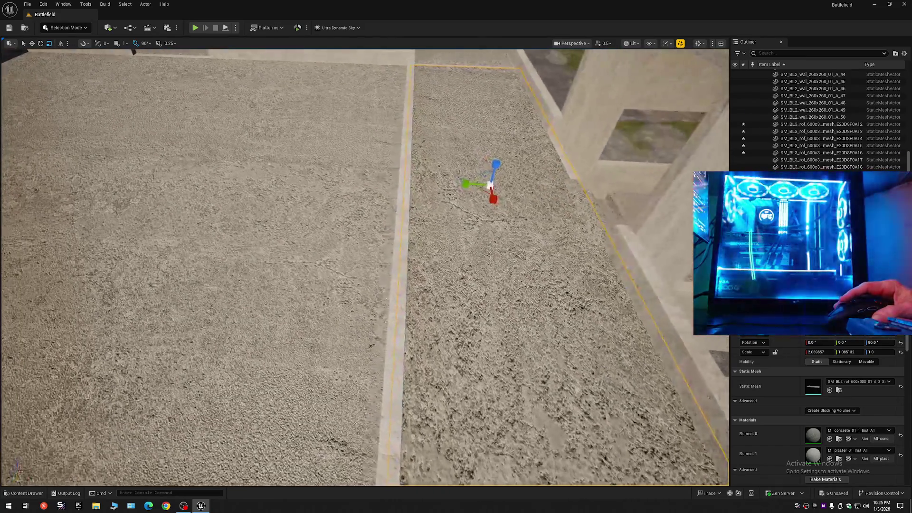
key(s)
key(w)
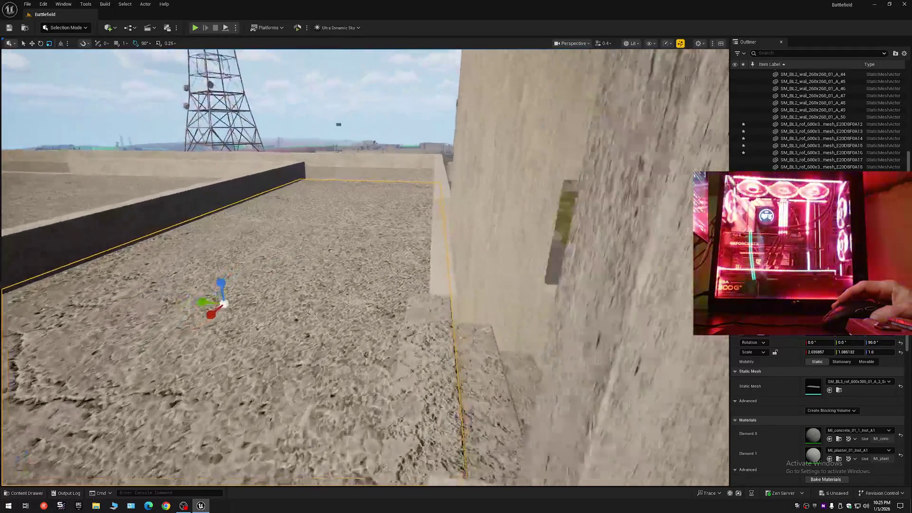
scroll(365, 266, down, 1)
key(s)
scroll(365, 266, down, 1)
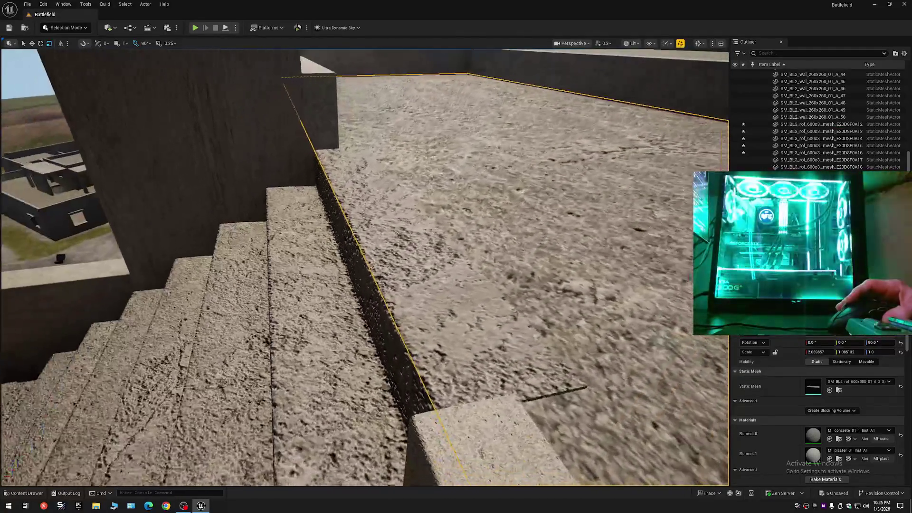
key(w)
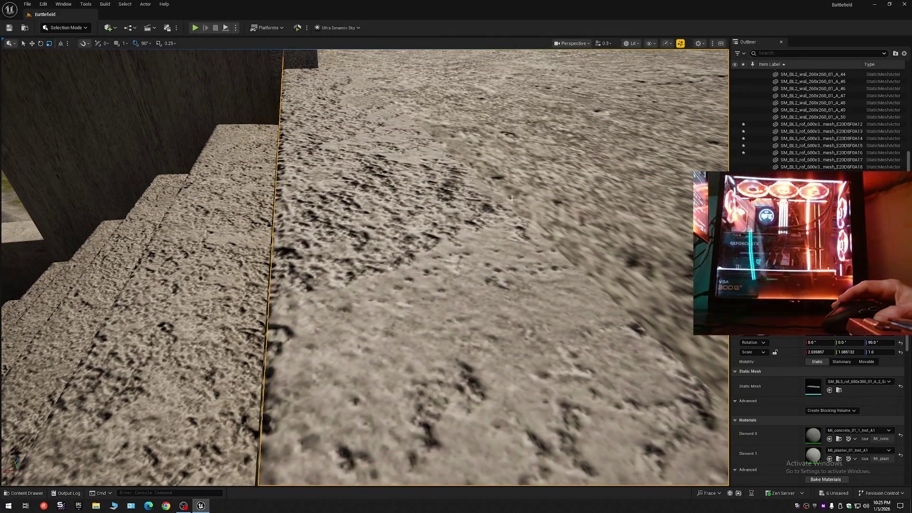
key(s)
click(352, 269)
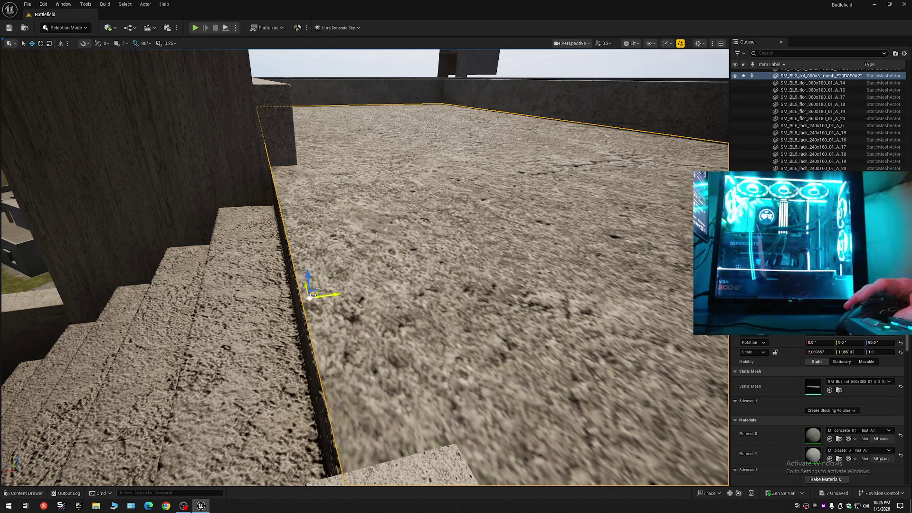
Step: Check the slab edge and the ledge's top surface, then select the floor slab beside the ledge
mouse_move(428, 49)
mouse_down()
mouse_move(397, 116)
mouse_move(430, 118)
mouse_up()
drag(380, 291, 390, 289)
scroll(389, 289, up, 2)
drag(123, 55, 123, 56)
scroll(123, 56, up, 3)
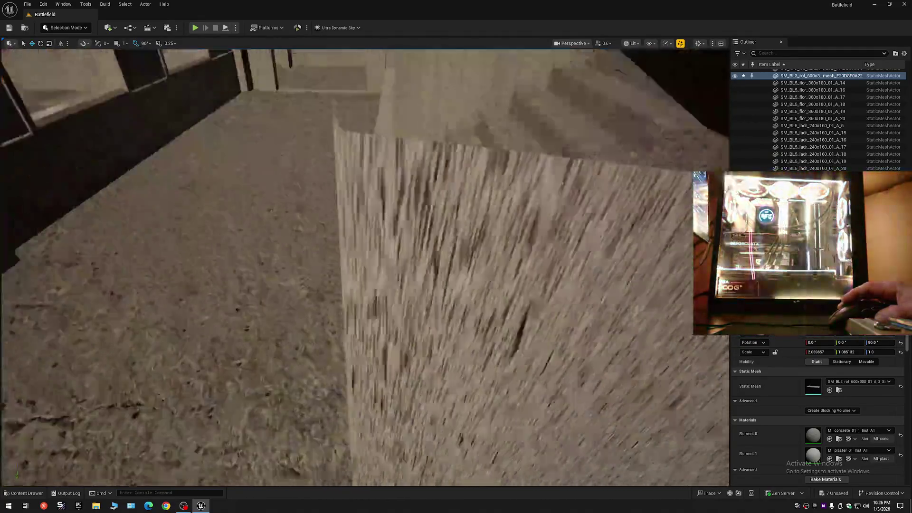
drag(116, 181, 116, 181)
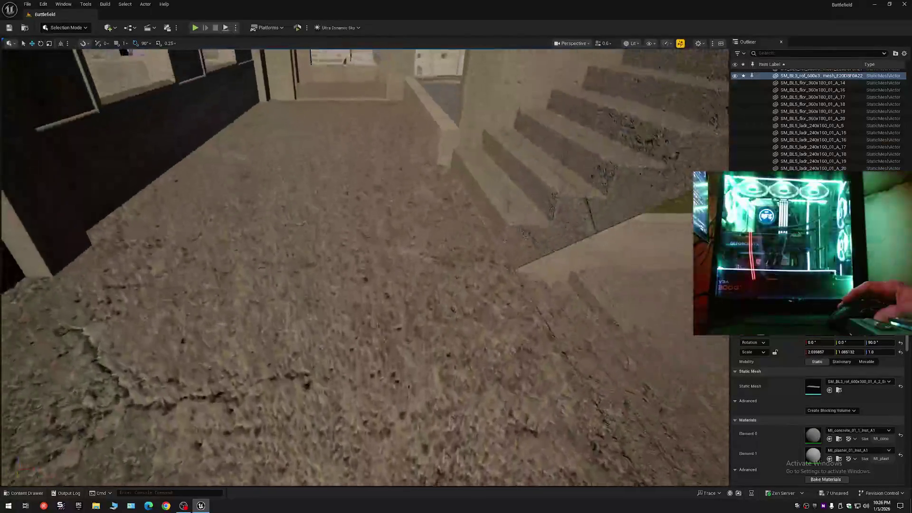
click(446, 282)
Step: Frame the floor slab beside the ledge and lower it with the Z arrow
drag(446, 282, 322, 340)
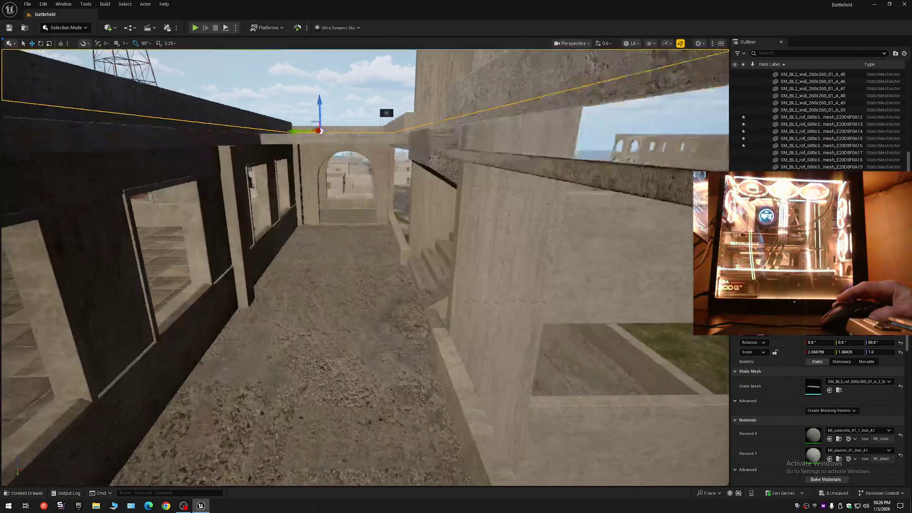
drag(321, 340, 321, 341)
drag(411, 157, 411, 158)
drag(367, 120, 379, 200)
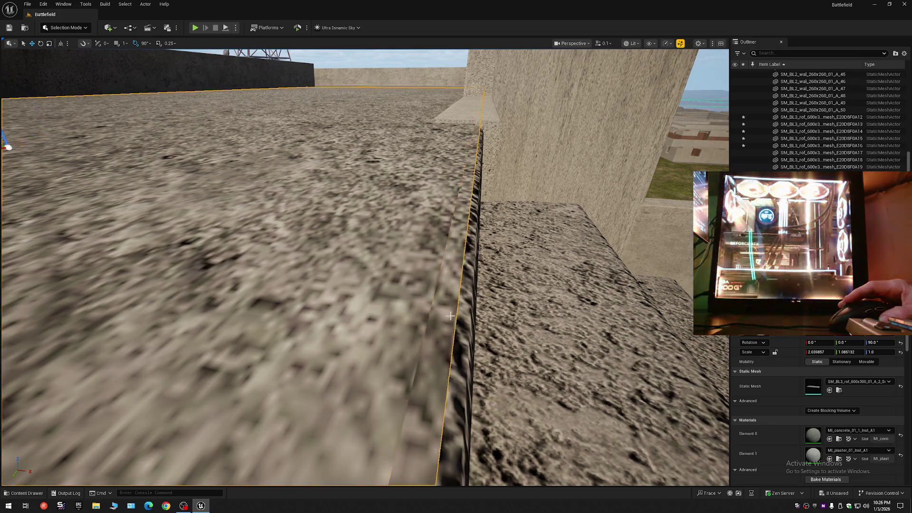
Step: Slide the slab sideways toward the ledge, then undo the extra drop
drag(432, 312, 417, 310)
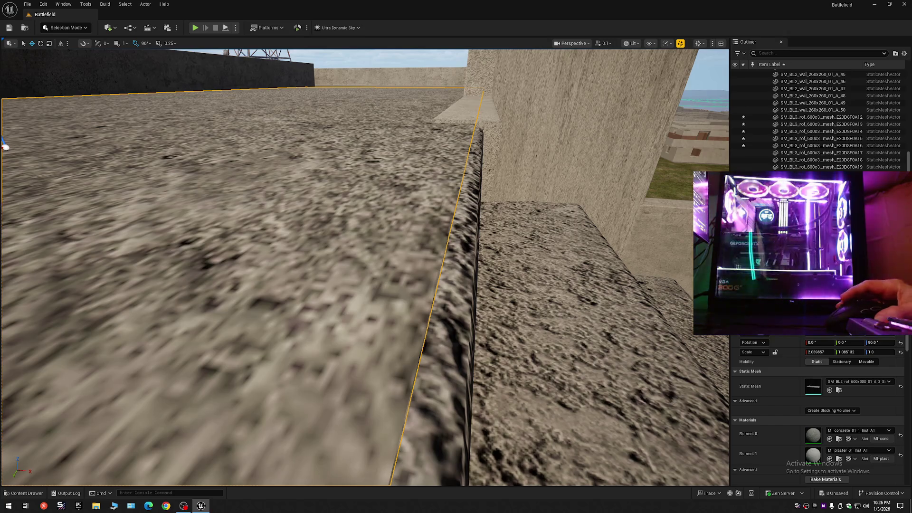
scroll(365, 266, down, 3)
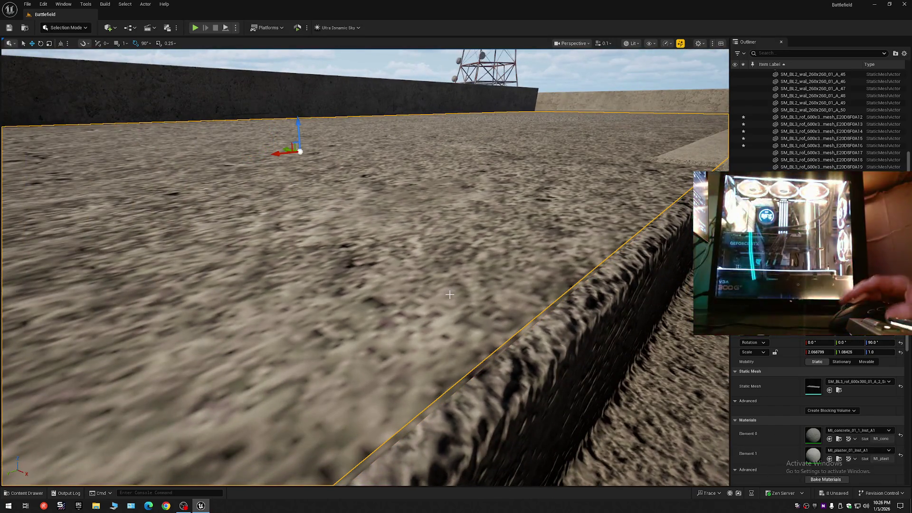
drag(481, 343, 497, 331)
drag(424, 283, 424, 296)
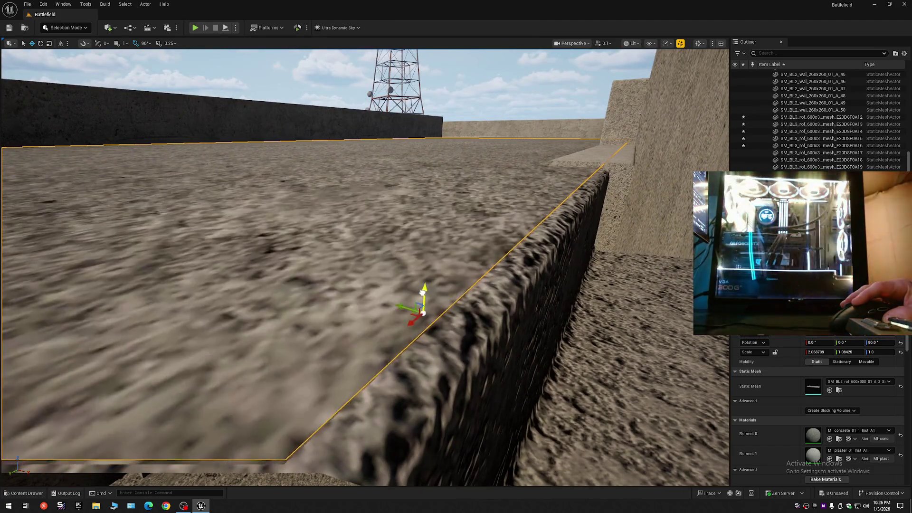
key(ctrl+z)
key(ctrl+z)
key(ctrl+z)
key(ctrl+z)
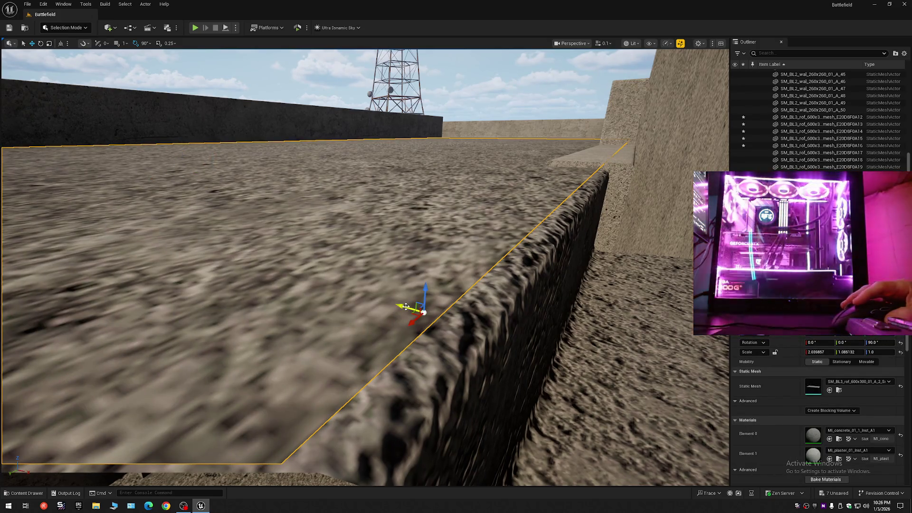
key(ctrl+z)
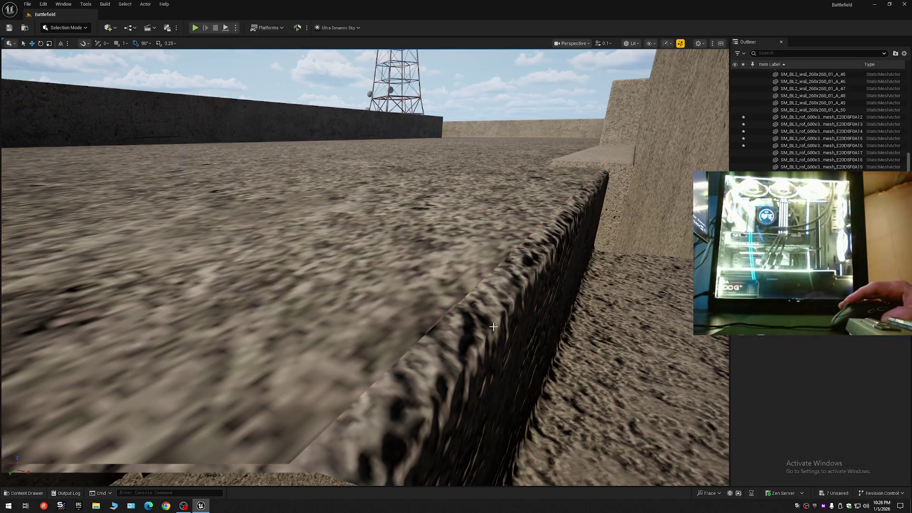
Step: Fly to the rooftop walls, select the Backup34 wall piece and hide it
scroll(365, 266, up, 1)
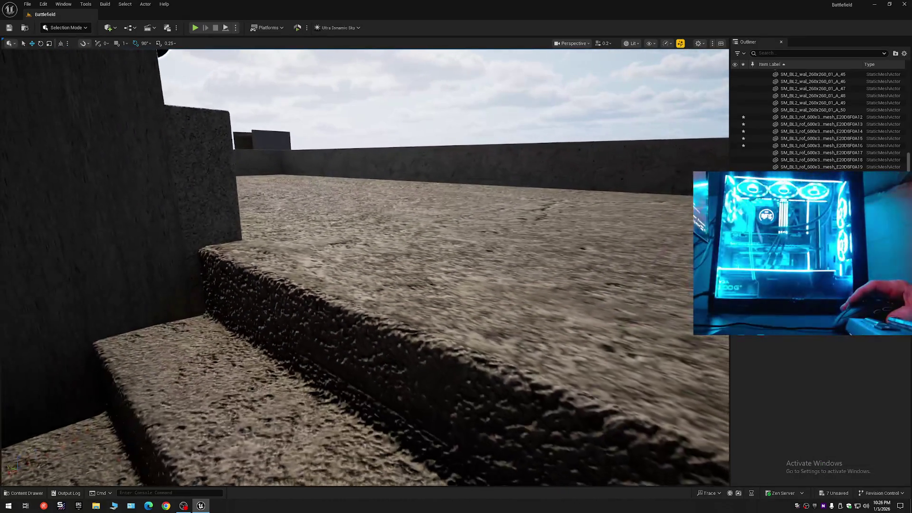
scroll(365, 266, up, 2)
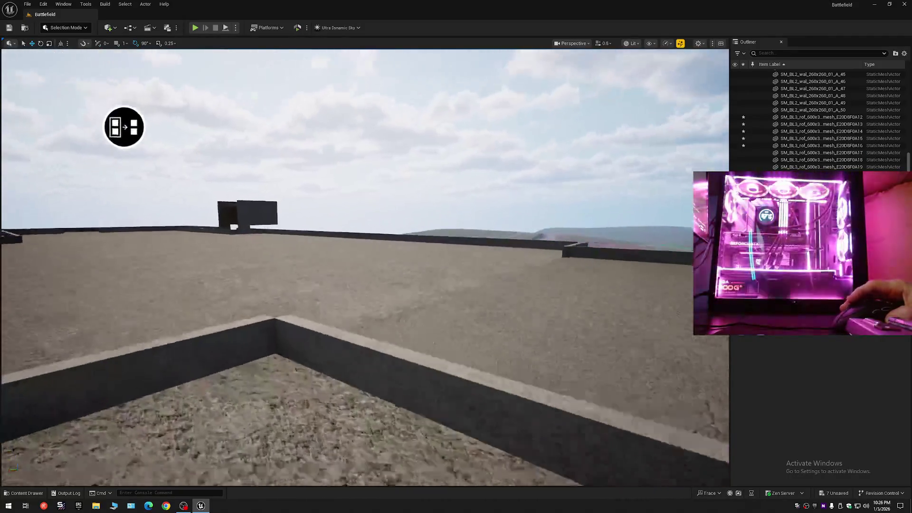
key(w)
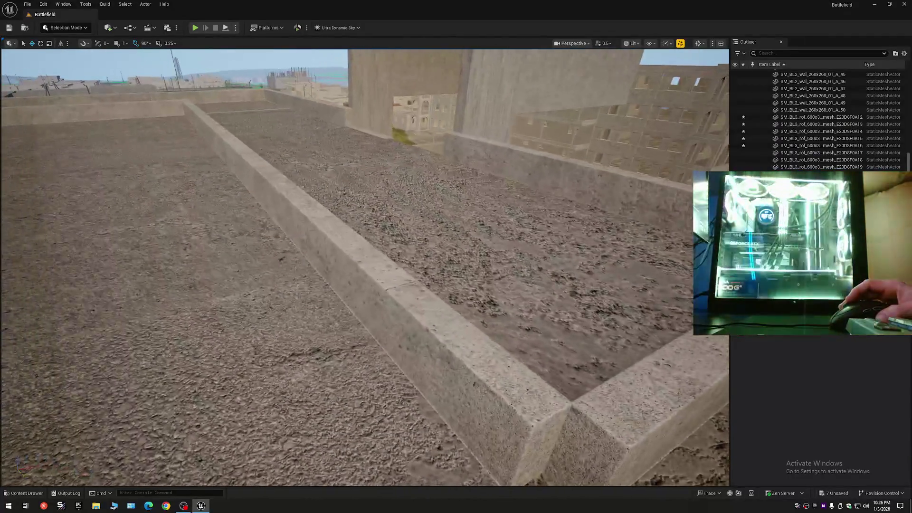
scroll(365, 266, down, 2)
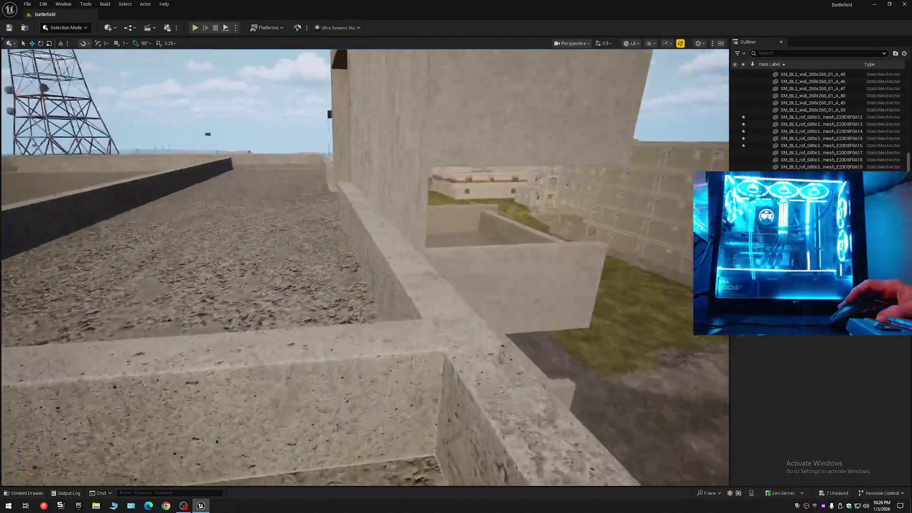
key(w)
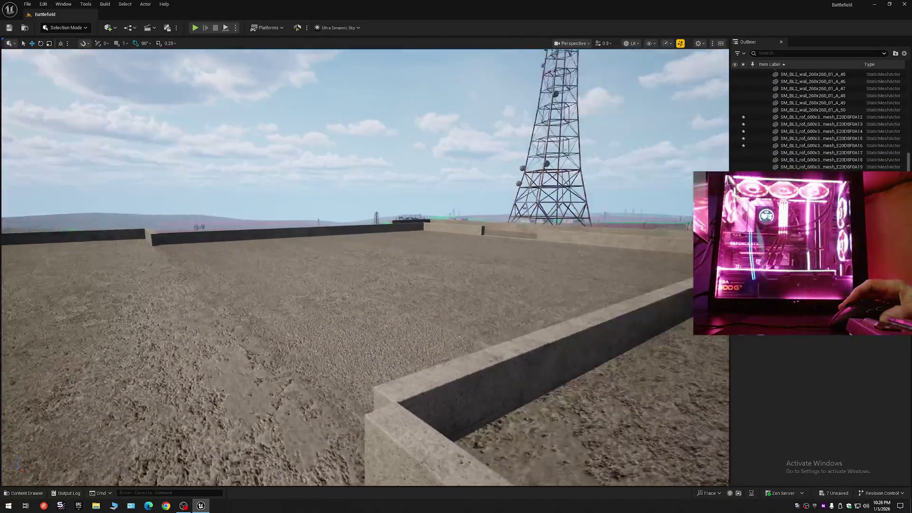
key(w)
key(w)
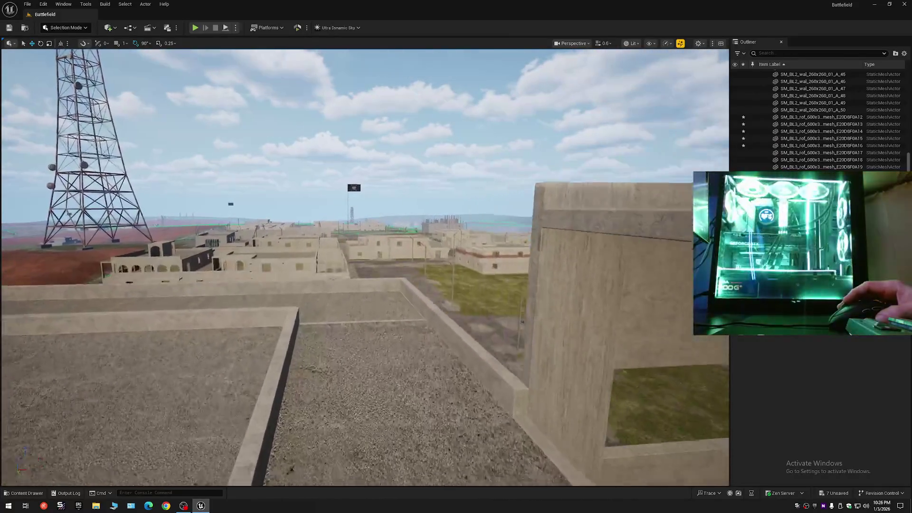
key(w)
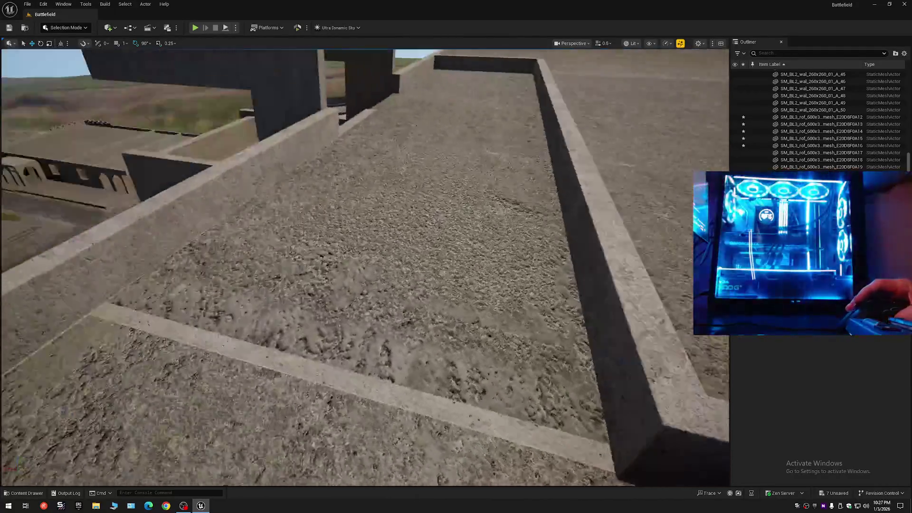
key(w)
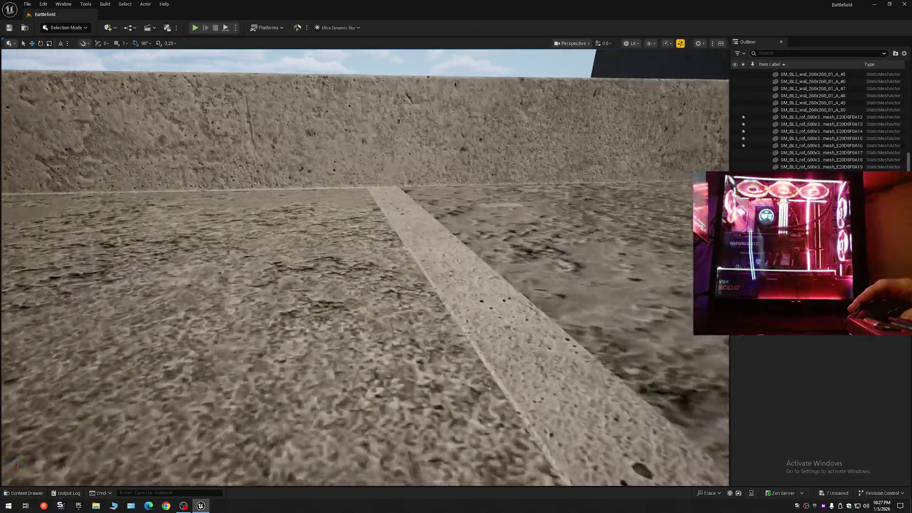
click(480, 331)
key(s)
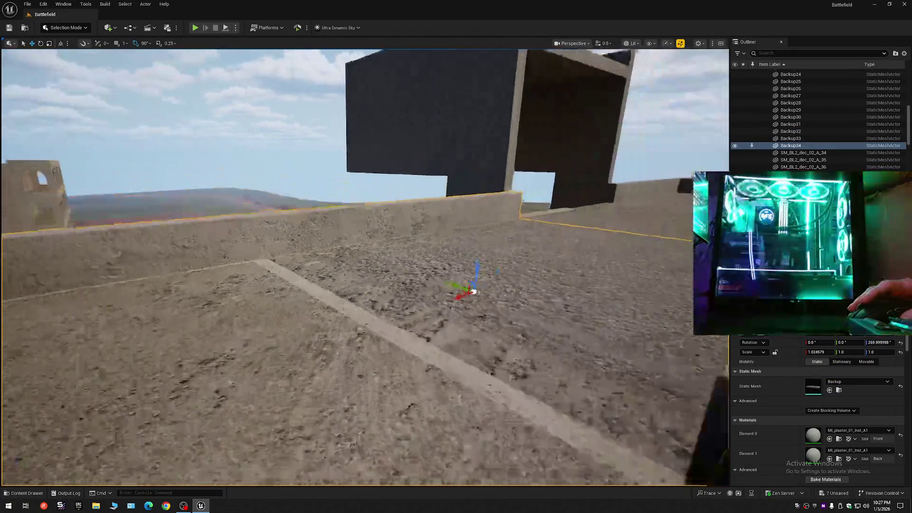
key(d)
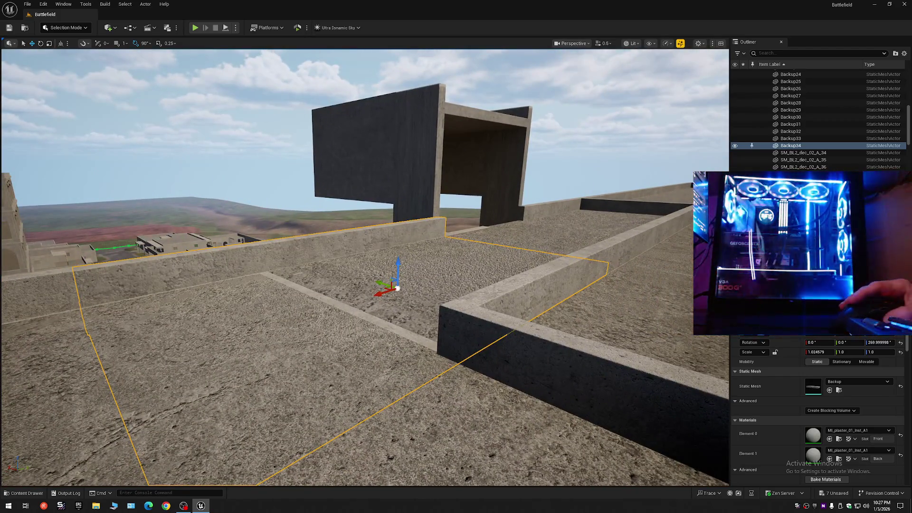
click(735, 147)
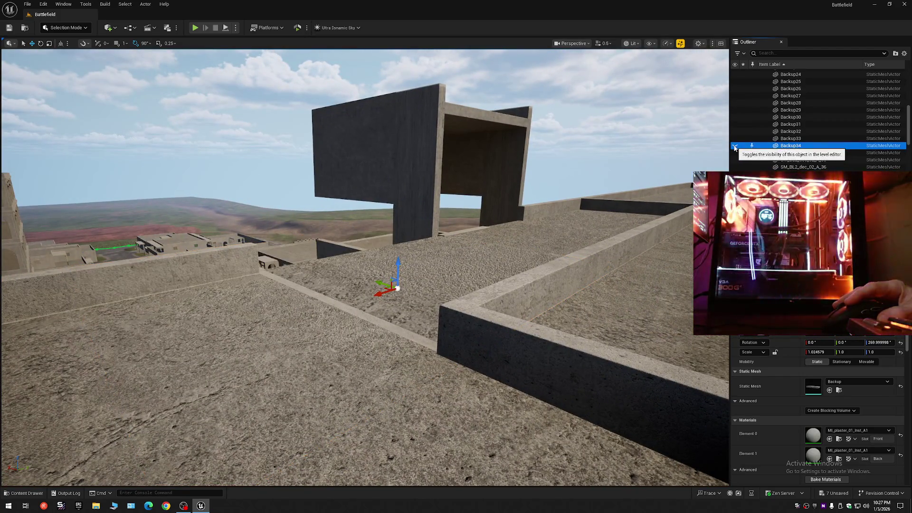
Step: Fly down through the arched corridor and back up over the roof
key(w)
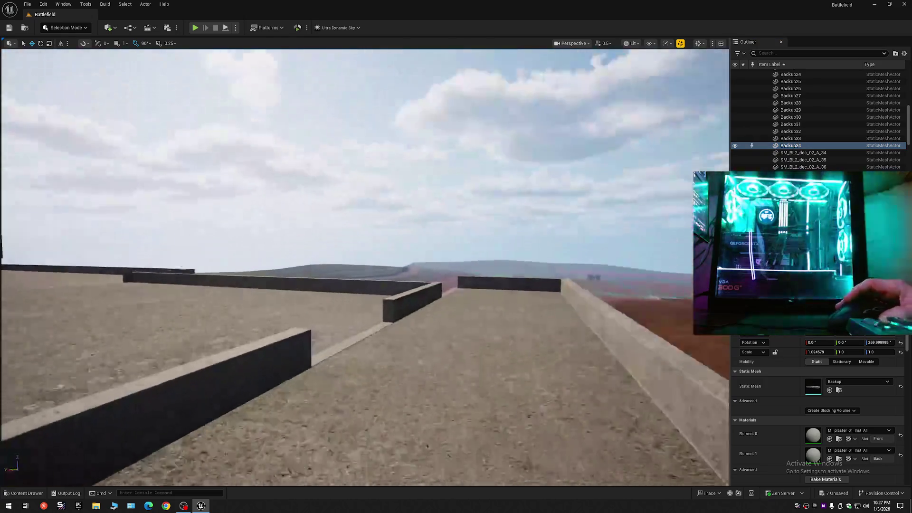
scroll(361, 64, up, 2)
key(a)
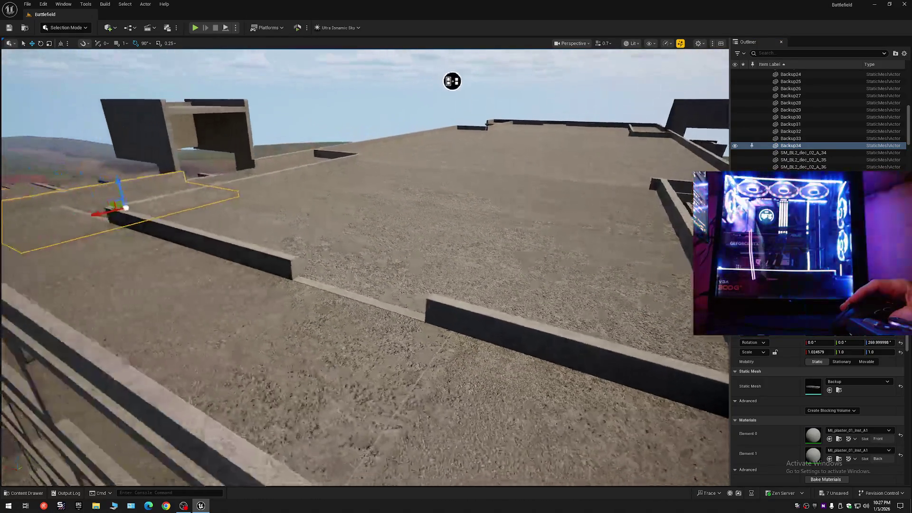
key(q)
key(w)
scroll(455, 83, down, 1)
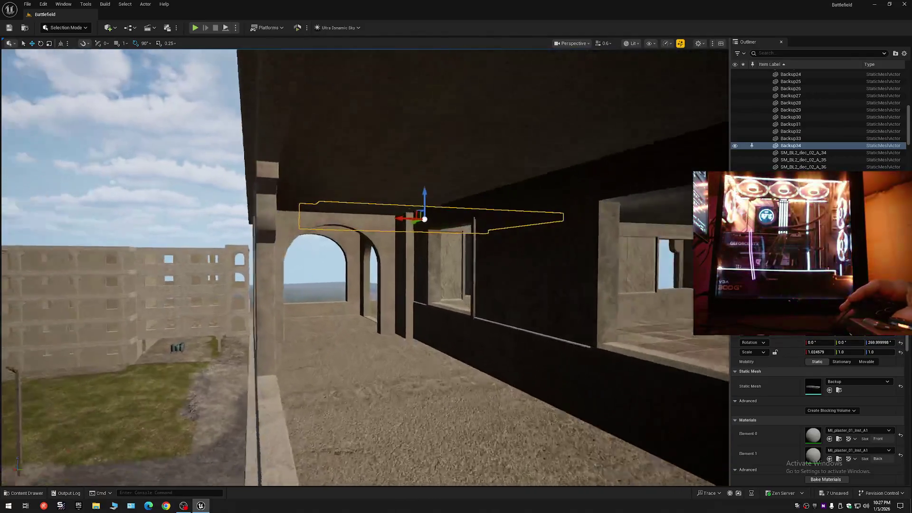
key(w)
key(Escape)
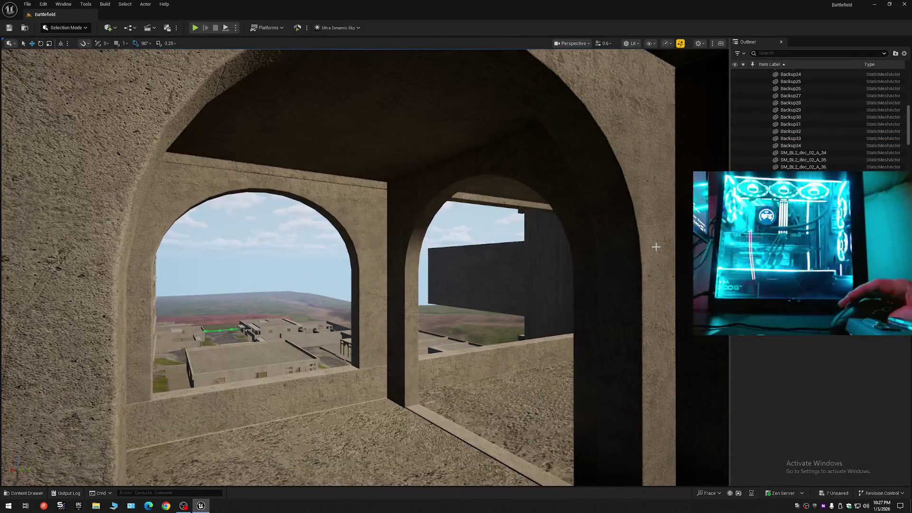
key(w)
key(w)
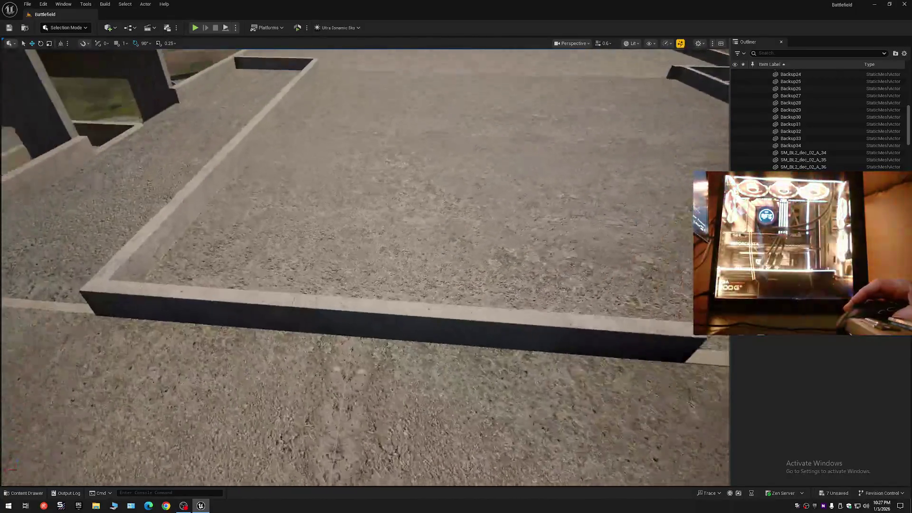
key(s)
Step: Duplicate the low wall piece on the roof with Ctrl+D
click(548, 284)
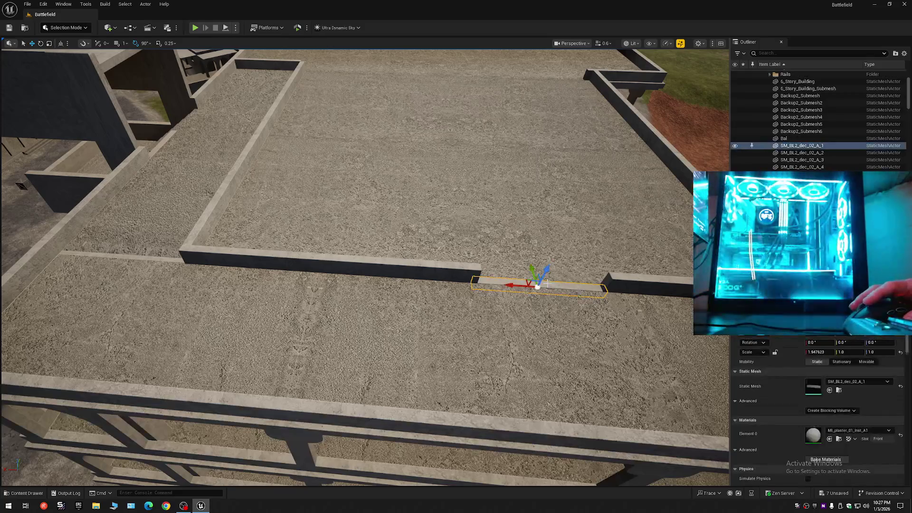
key(ctrl+d)
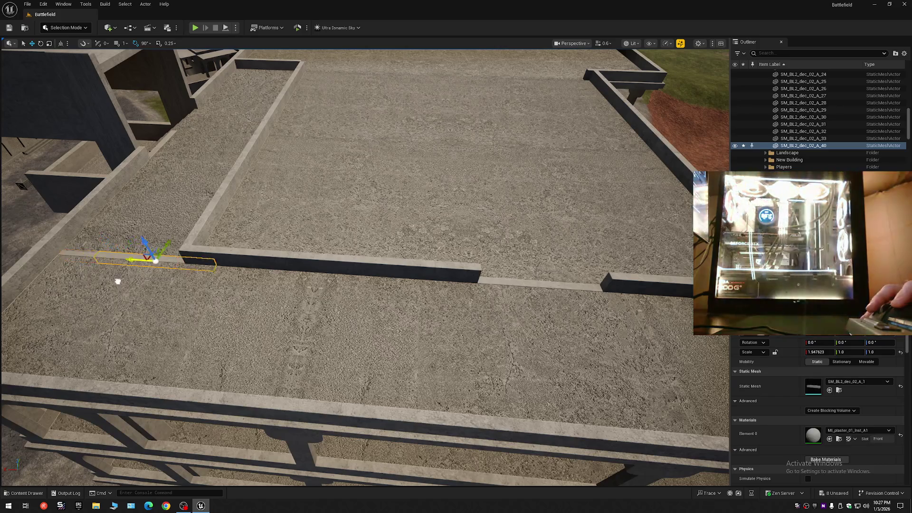
key(w)
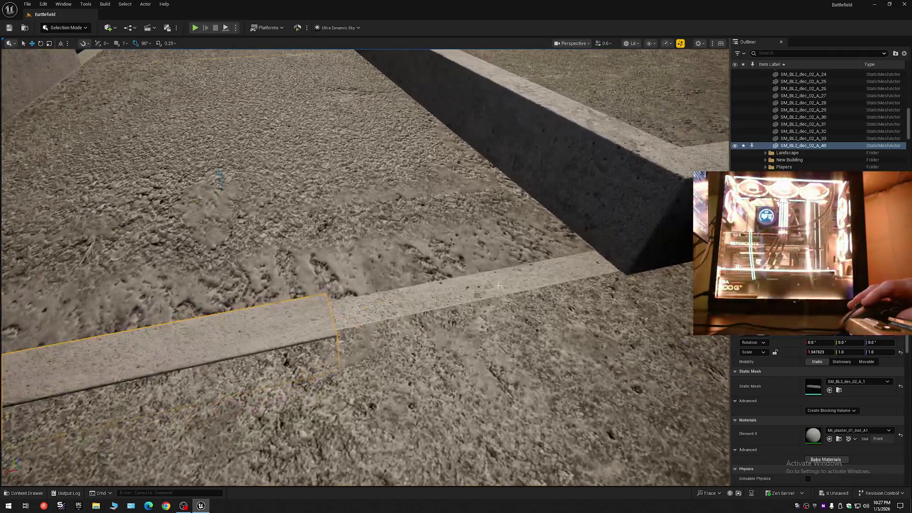
Step: Select trim strip SM_BL2_dec_02_A_30 and view it sitting on the arch top
click(465, 293)
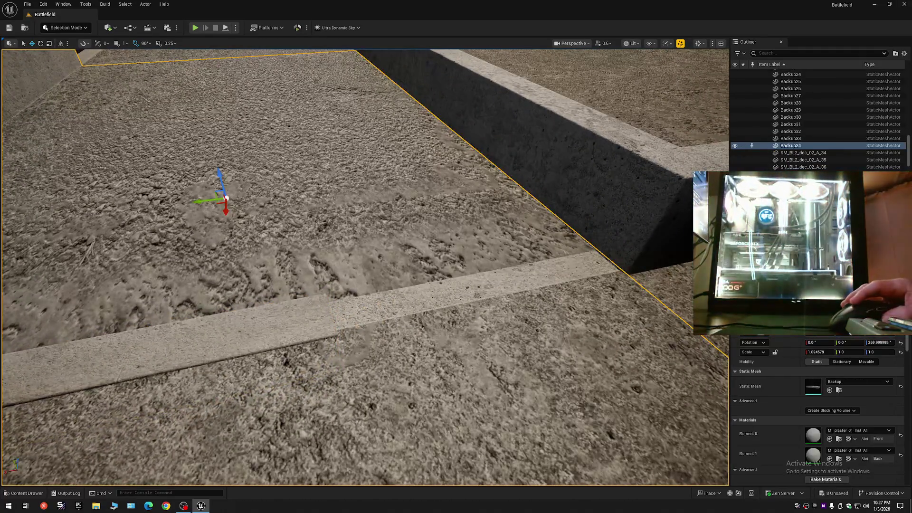
click(537, 270)
key(s)
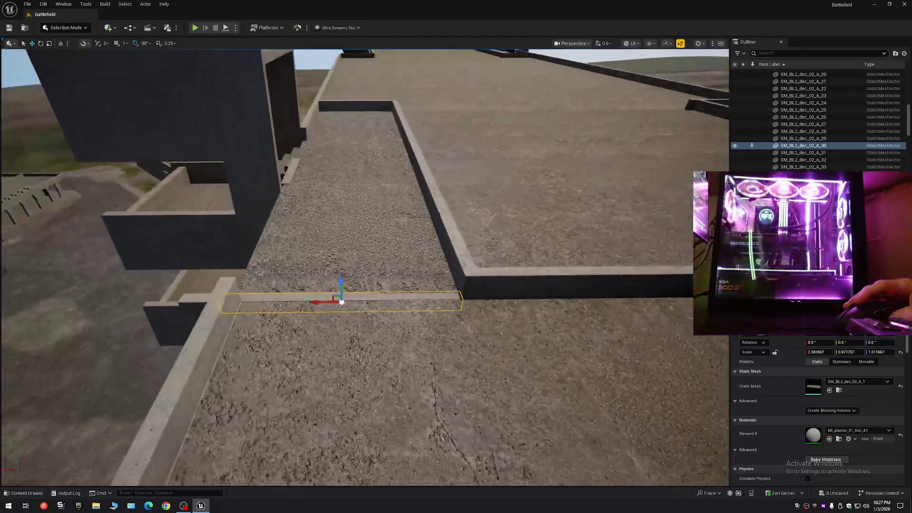
key(s)
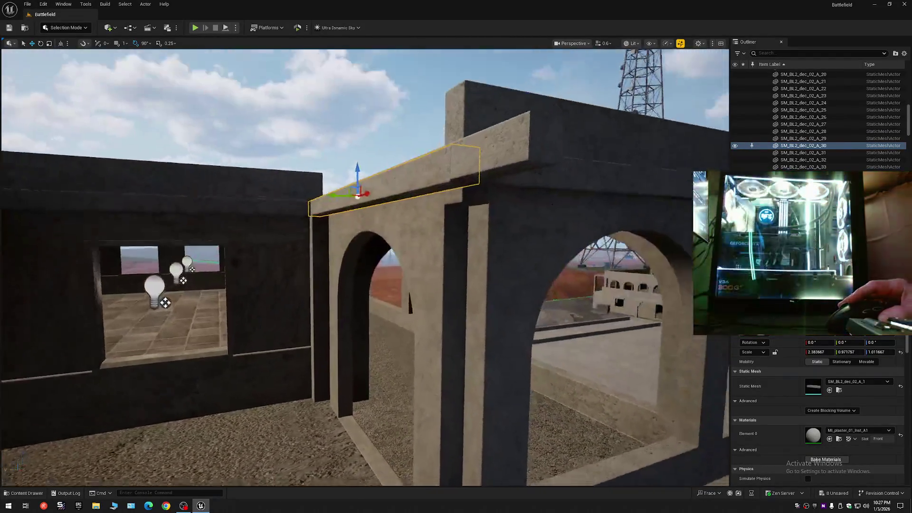
key(s)
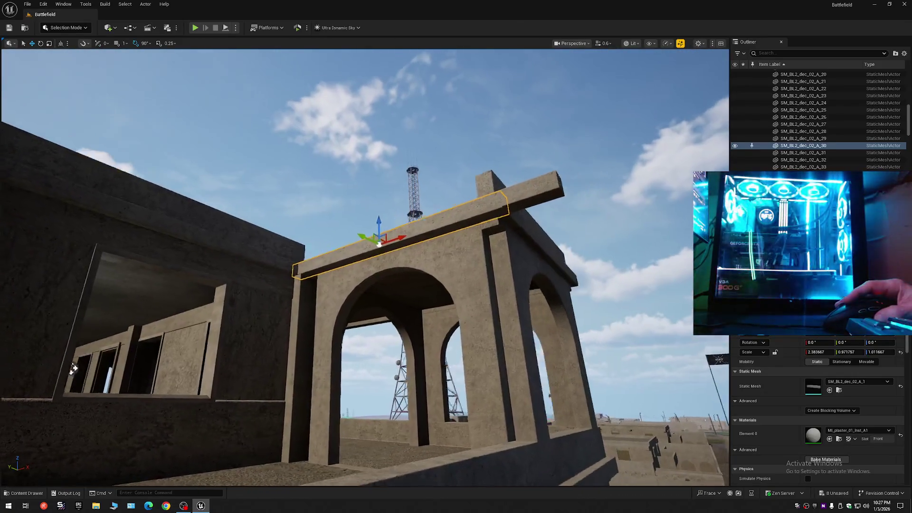
click(904, 55)
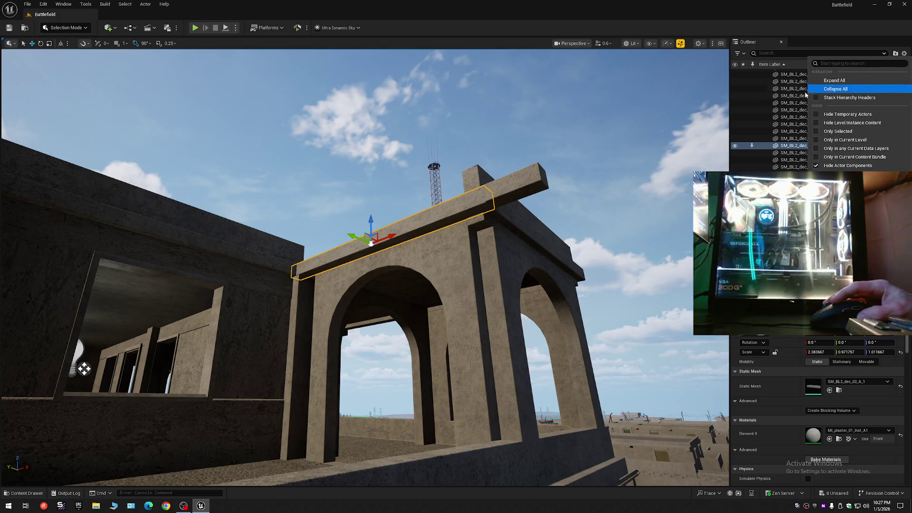
Step: Collapse the Outliner, briefly toggle the Gray Mat folder, and hide the SS folder
click(834, 91)
key(w)
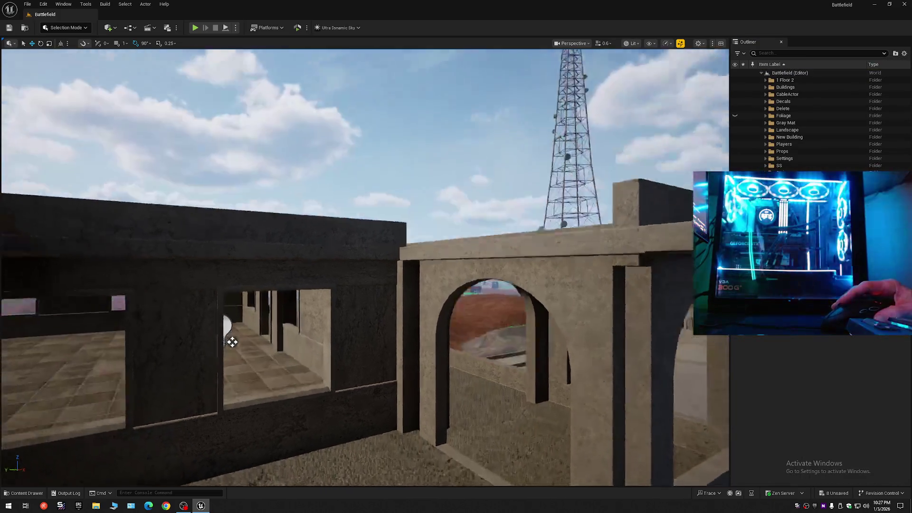
key(s)
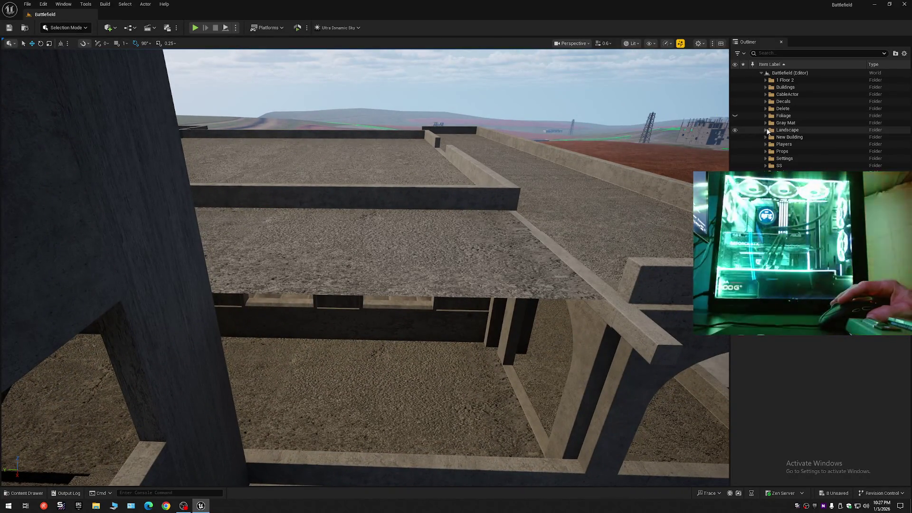
click(736, 123)
click(735, 123)
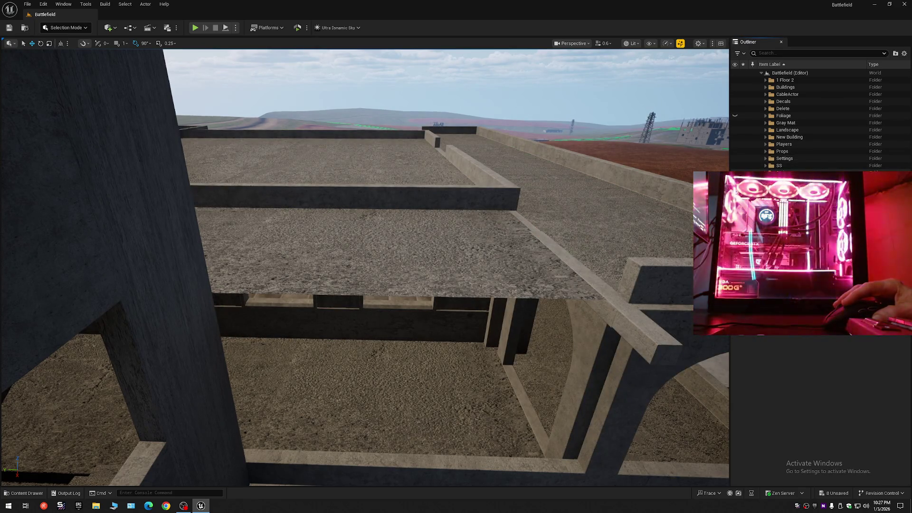
click(735, 166)
Step: Delete the duplicated trim beam SM_BL2_dec_02_A_40 from the rooftop
key(w)
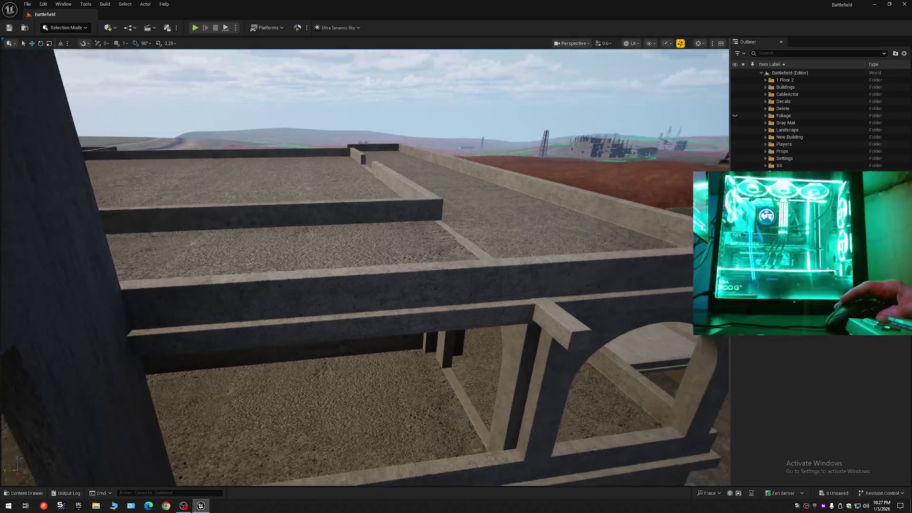
key(w)
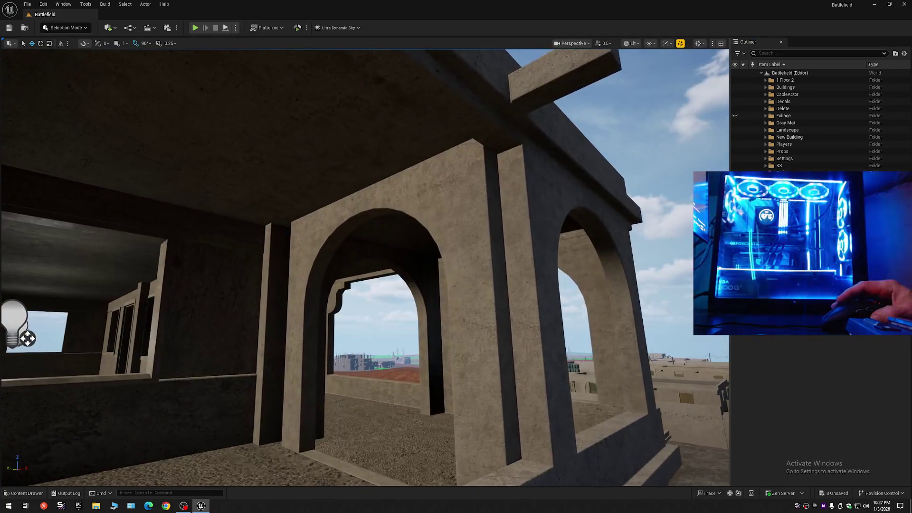
key(e)
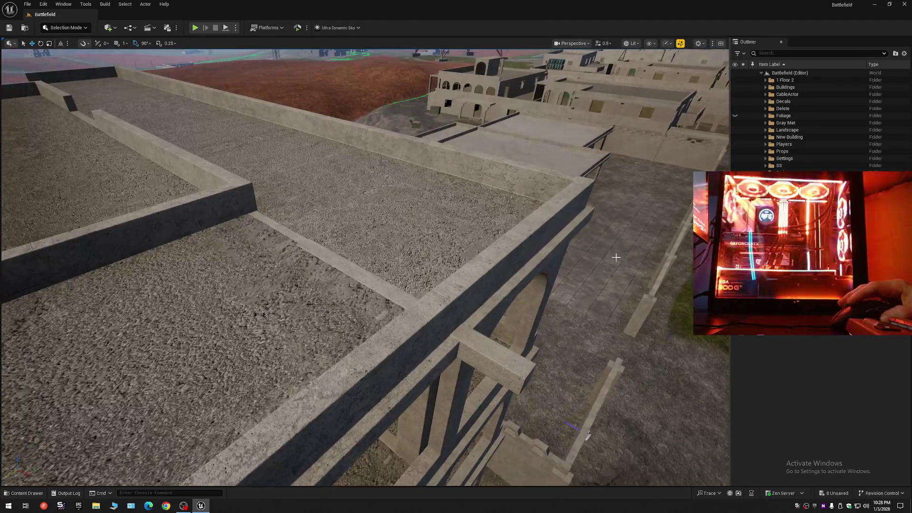
click(480, 356)
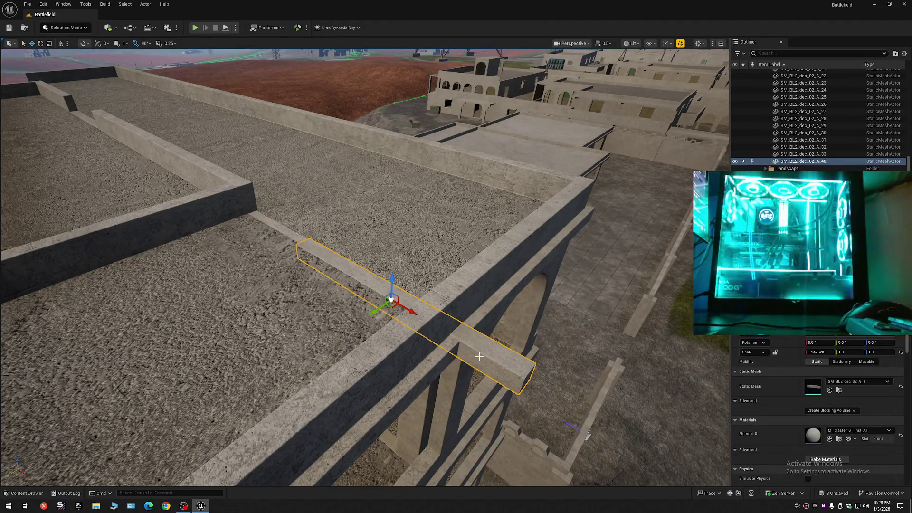
key(Delete)
Step: Hide the Backup34 roof slab, select SM_BL2_dec_02_A_30, and recheck the SS folder visibility
click(403, 305)
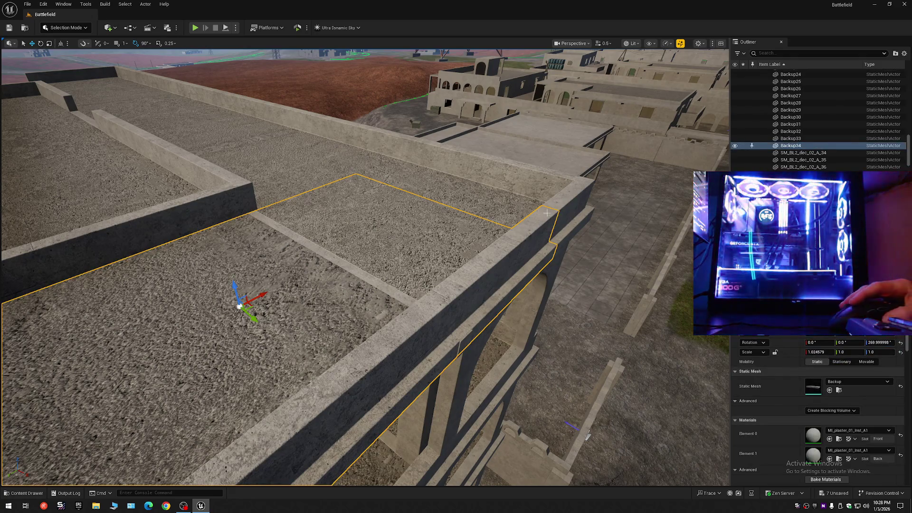
click(735, 146)
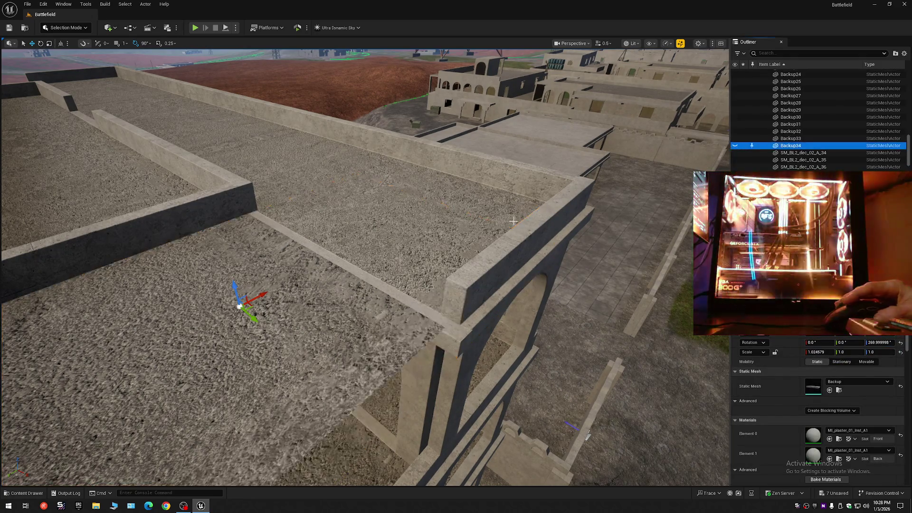
click(448, 327)
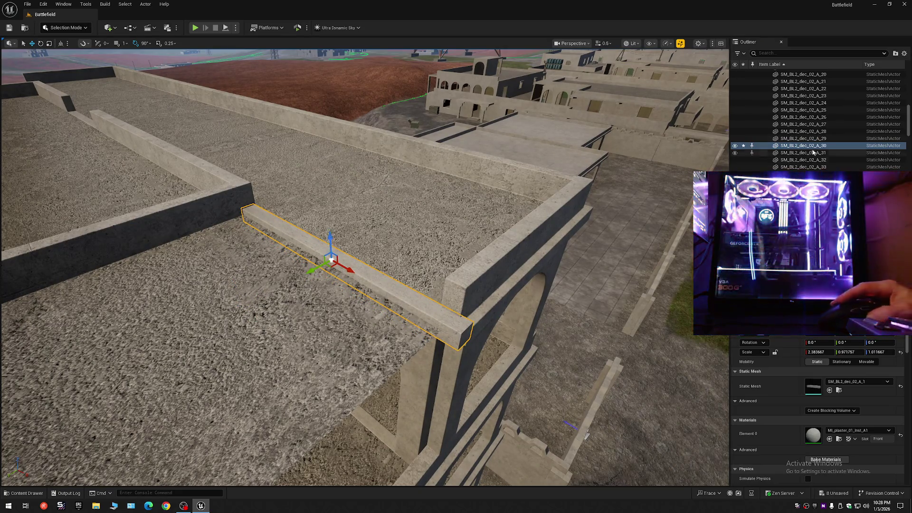
click(904, 53)
click(835, 89)
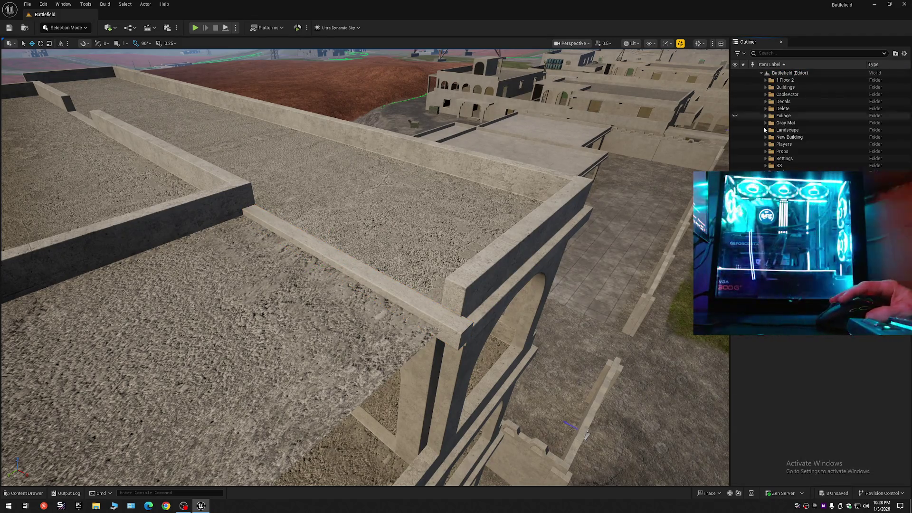
click(735, 166)
click(735, 166)
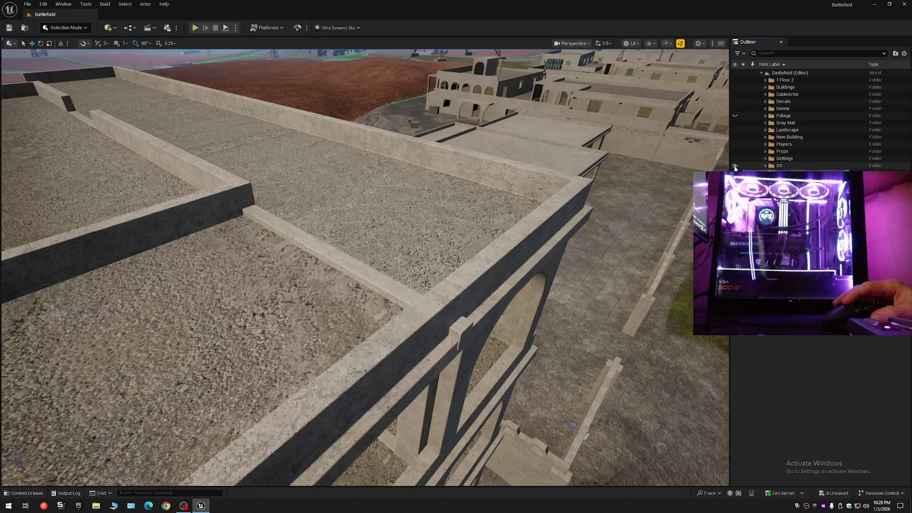
mouse_move(475, 266)
mouse_down()
mouse_move(437, 262)
mouse_move(475, 271)
mouse_move(621, 195)
mouse_move(436, 236)
mouse_up()
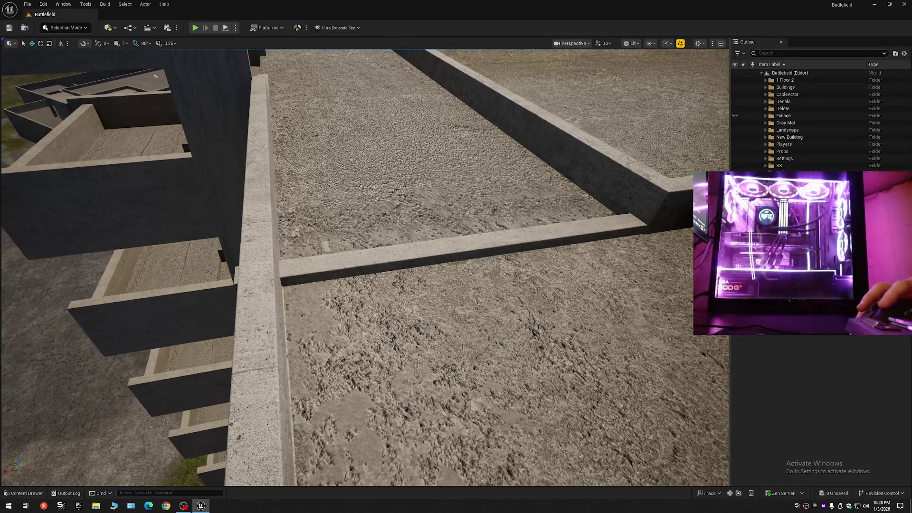
click(328, 263)
drag(329, 263, 275, 282)
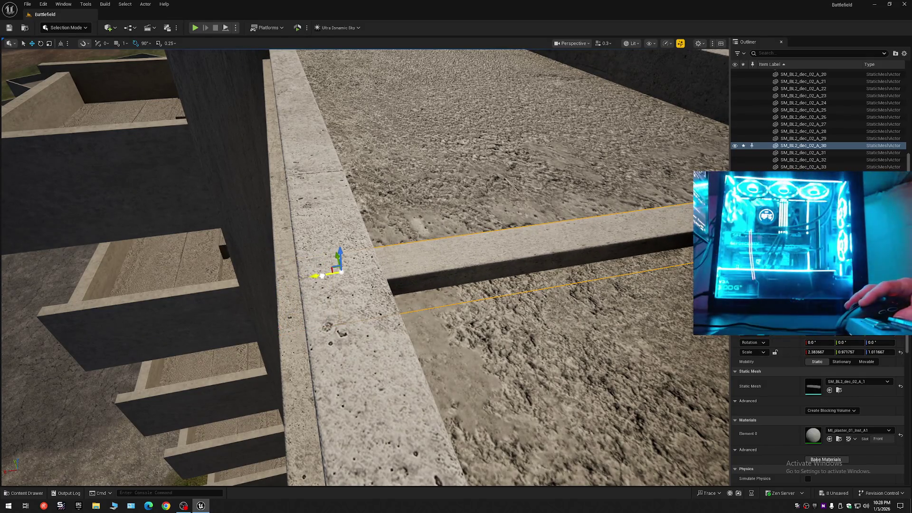
key(f)
key(e)
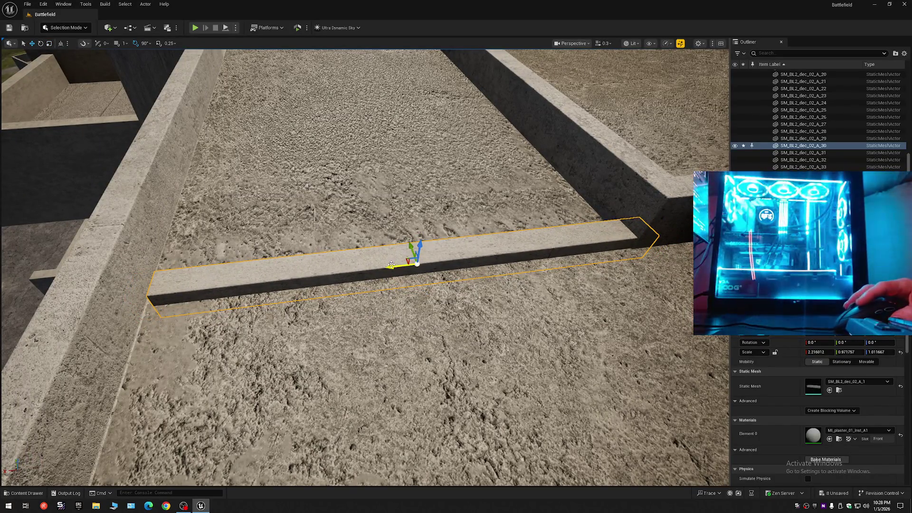
mouse_move(387, 271)
mouse_down()
mouse_move(333, 238)
mouse_move(361, 266)
mouse_move(387, 270)
mouse_move(361, 229)
mouse_move(458, 265)
mouse_up()
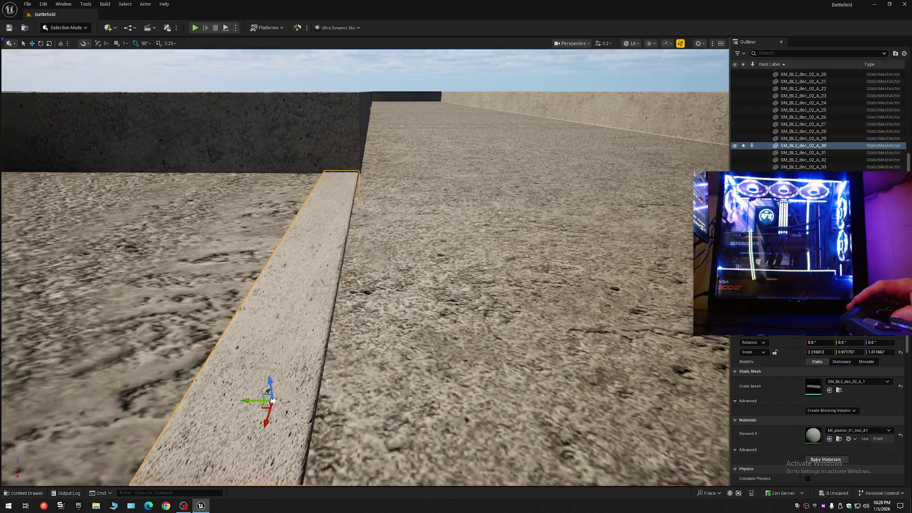
drag(458, 265, 475, 266)
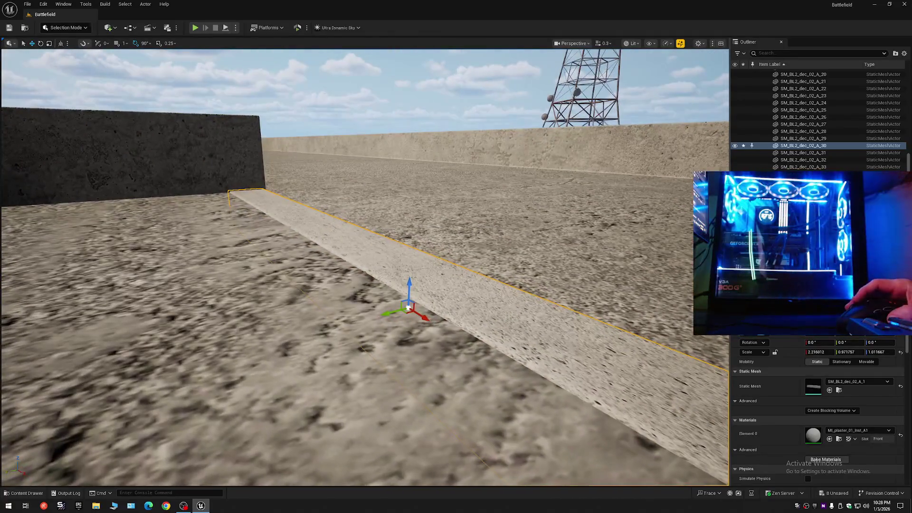
mouse_move(346, 351)
mouse_down()
mouse_move(324, 304)
mouse_move(365, 327)
mouse_move(365, 352)
mouse_up()
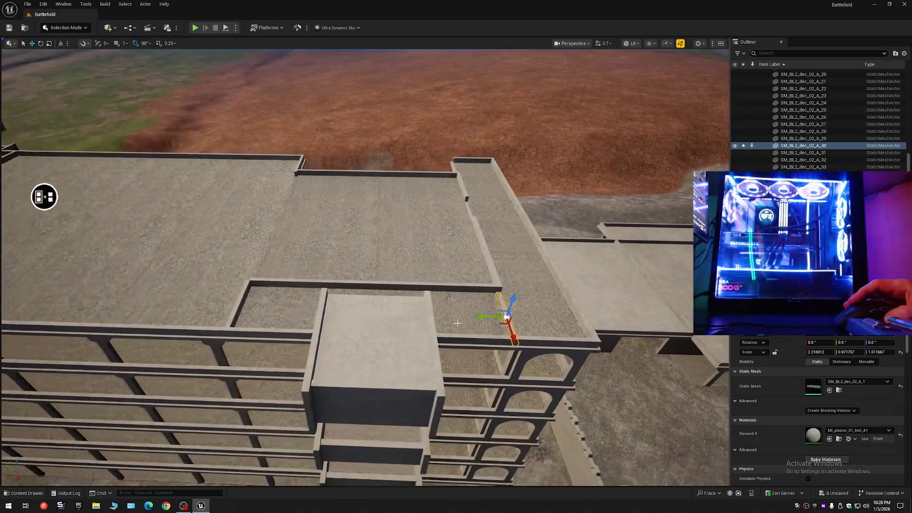
drag(46, 197, 396, 211)
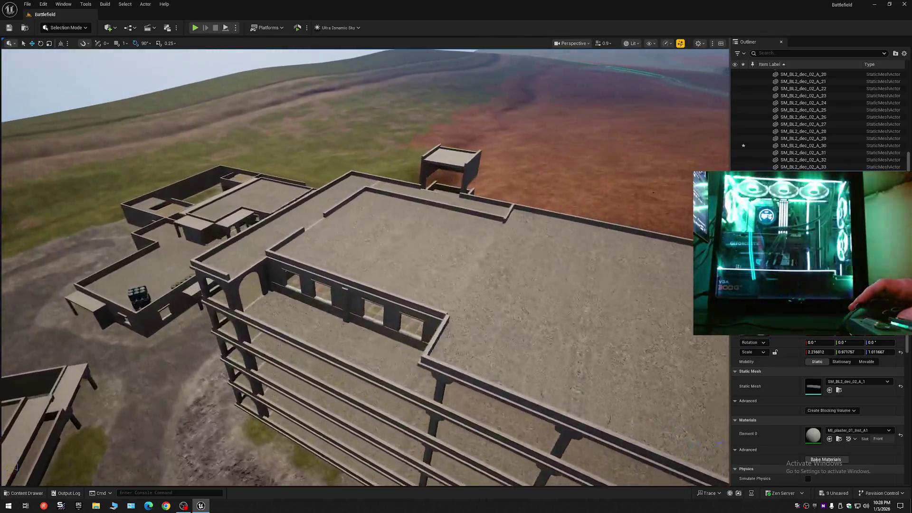
mouse_move(365, 256)
mouse_down()
mouse_move(365, 247)
mouse_move(670, 198)
mouse_up()
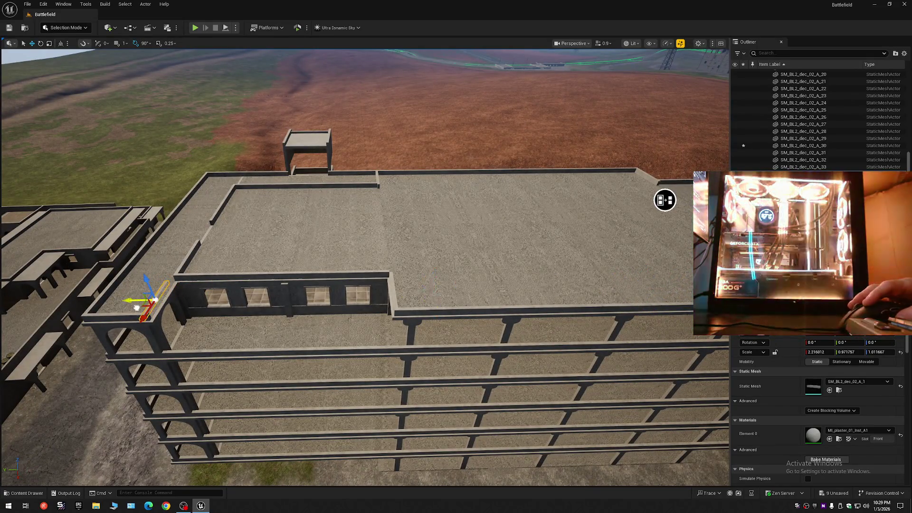
drag(137, 308, 140, 259)
mouse_move(364, 256)
mouse_down()
mouse_move(354, 285)
mouse_move(361, 263)
mouse_move(274, 316)
mouse_up()
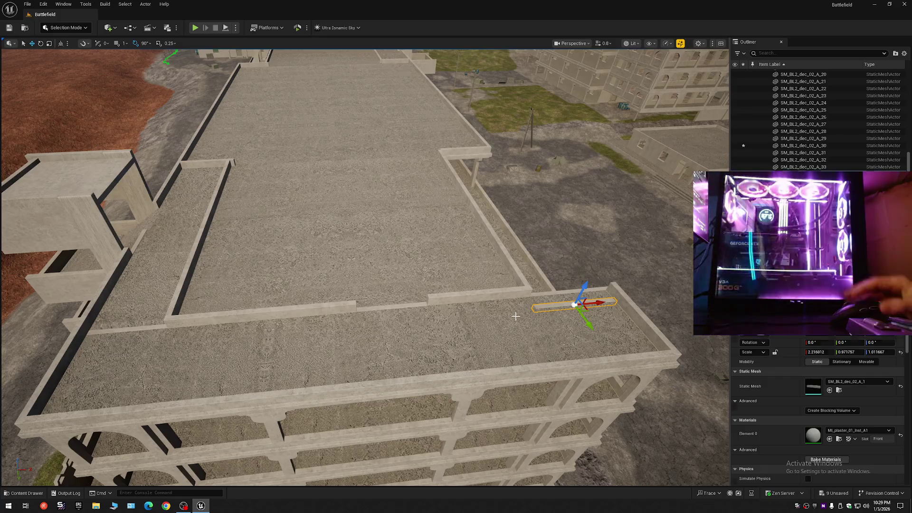
Step: Restore the deleted beam and slide it left along the wall
key(Delete)
key(ctrl+z)
mouse_move(413, 304)
mouse_down()
mouse_move(180, 304)
mouse_move(103, 317)
mouse_up()
scroll(103, 317, down, 1)
key(w)
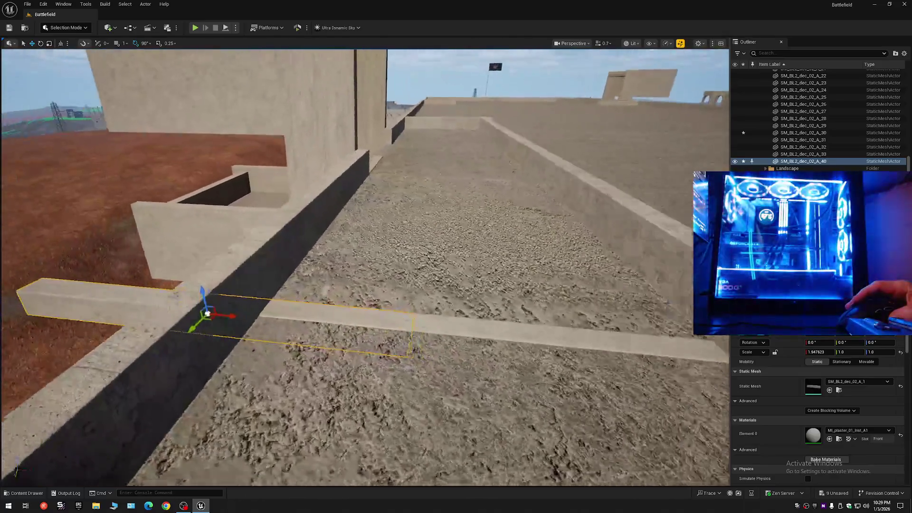
mouse_move(201, 289)
mouse_down()
mouse_move(205, 304)
mouse_move(201, 281)
mouse_move(201, 289)
mouse_up()
Step: Hide the Backup17 wall and roof slab, then delete the ledge beam over the arch
click(201, 287)
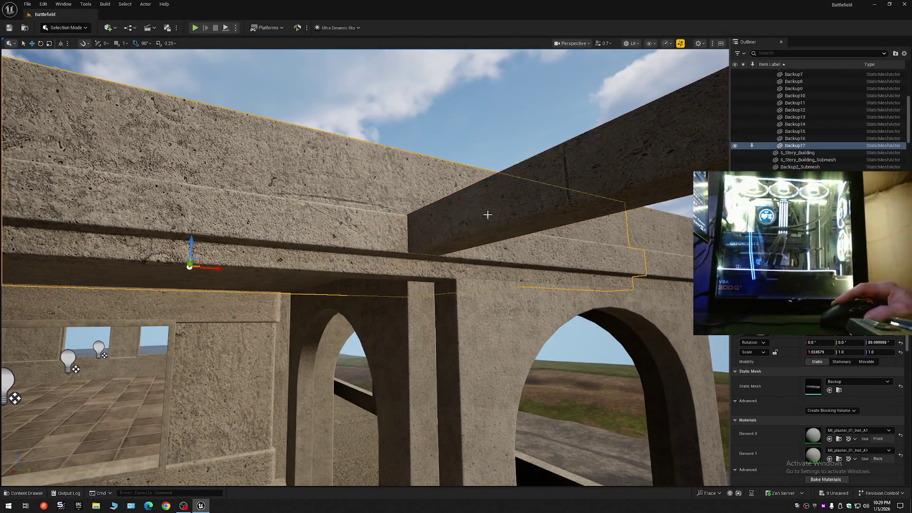
click(736, 146)
drag(356, 265, 356, 233)
drag(471, 296, 353, 276)
click(353, 277)
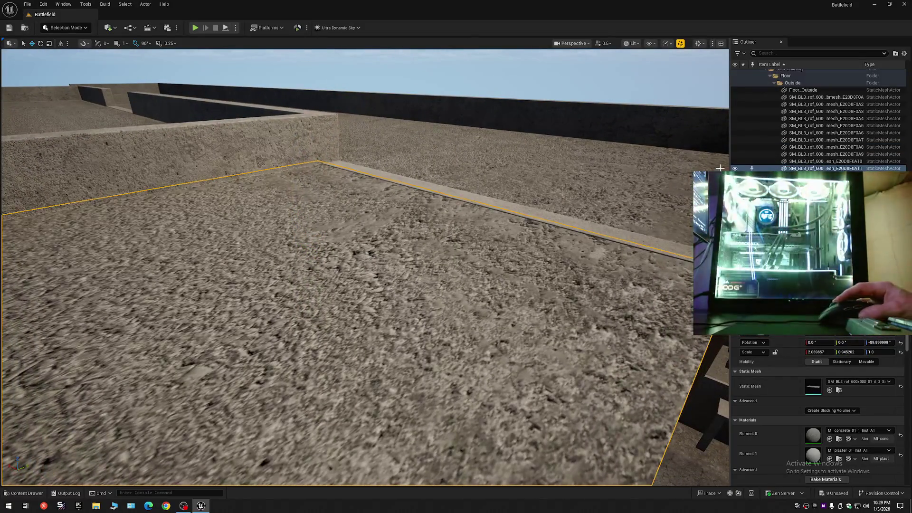
click(735, 169)
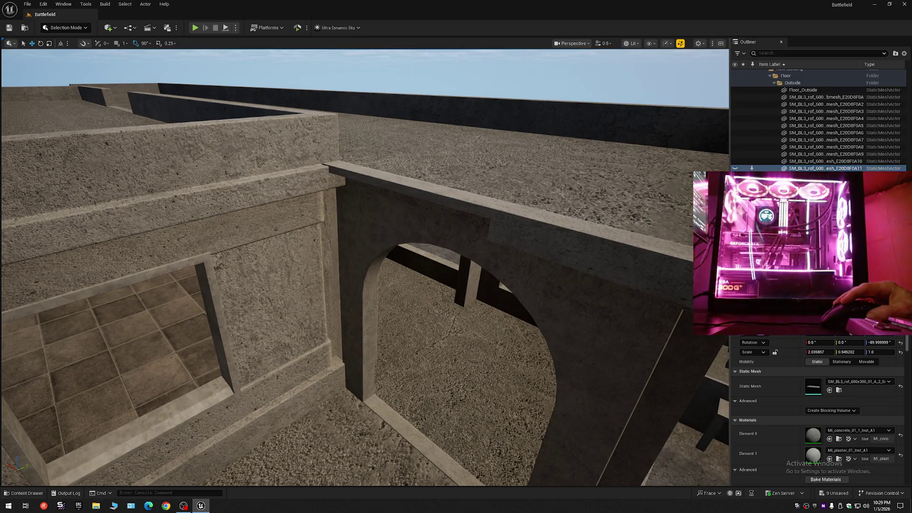
click(449, 196)
scroll(461, 221, down, 6)
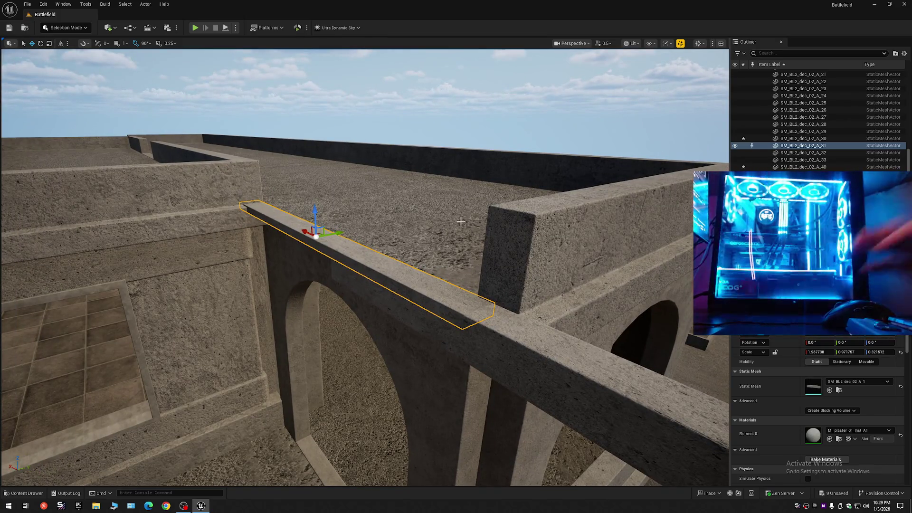
key(Delete)
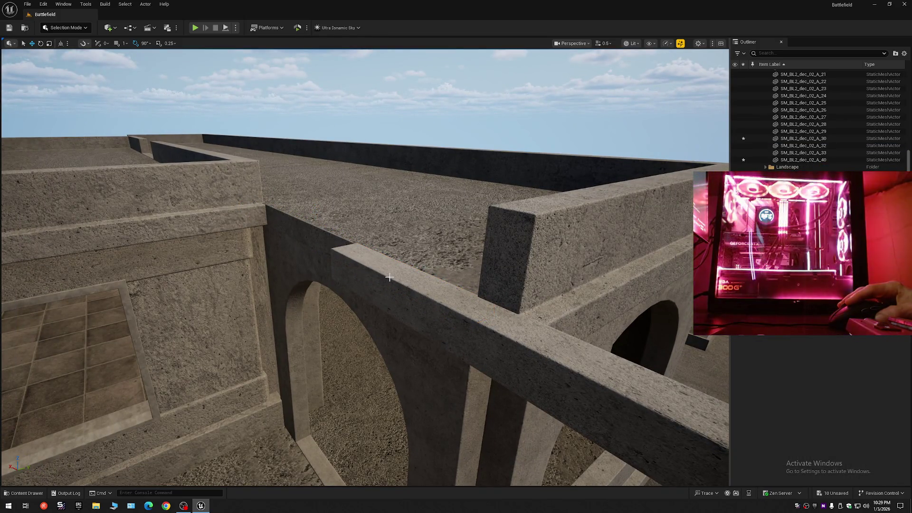
Step: Collapse All in the Outliner, expand the top folders, and toggle the New Building folder
click(905, 54)
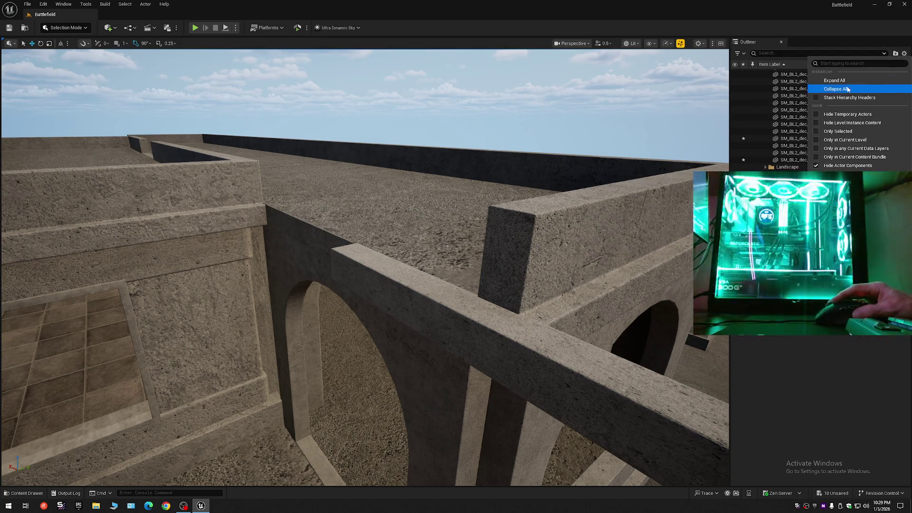
click(811, 90)
click(760, 73)
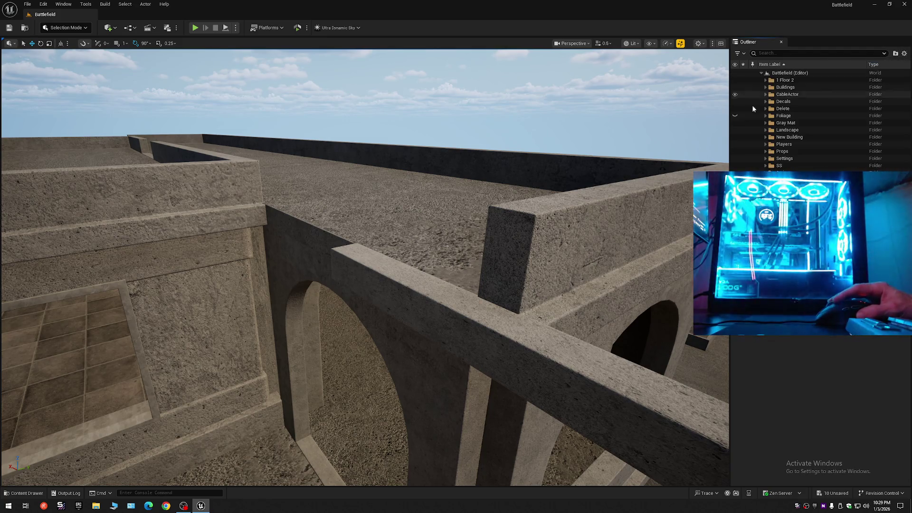
click(735, 122)
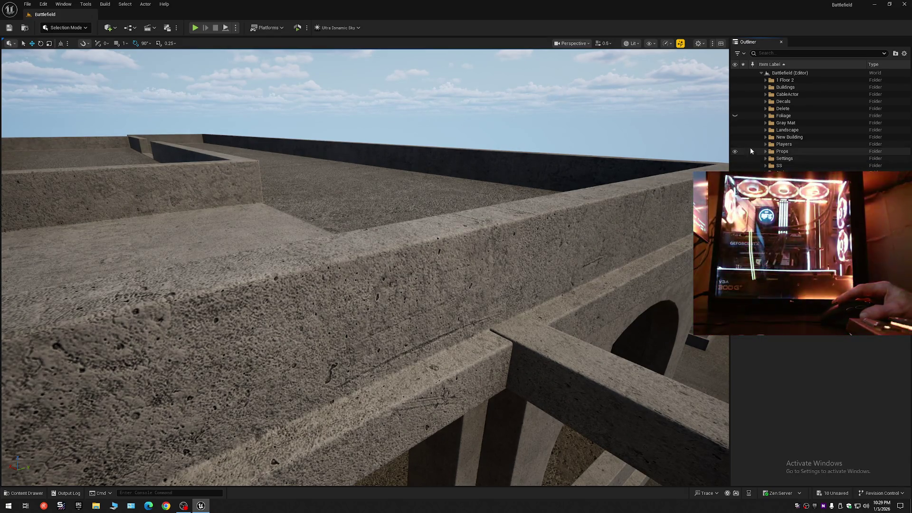
click(735, 138)
click(735, 138)
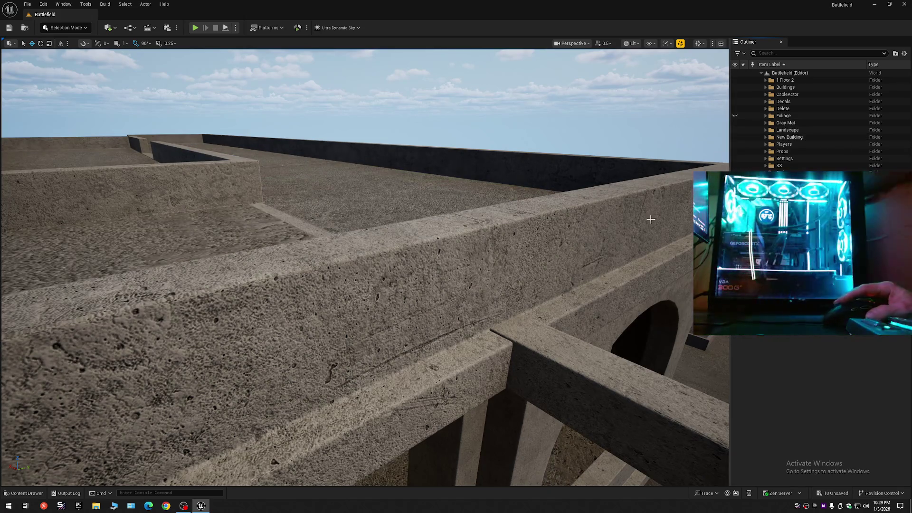
Step: Slide SM_BL2_dec_02_A_40 left across the roof and scale its height to 0.767228
click(570, 344)
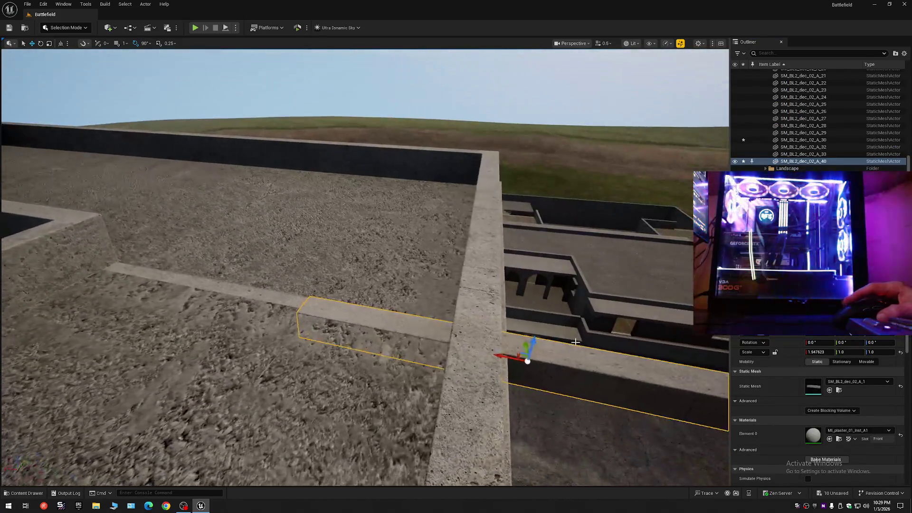
drag(518, 356, 254, 311)
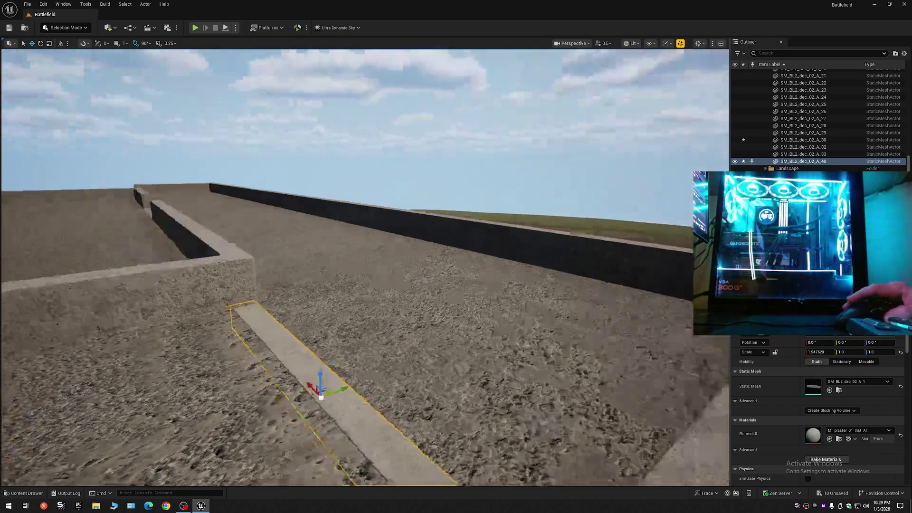
scroll(244, 309, down, 1)
drag(410, 309, 411, 309)
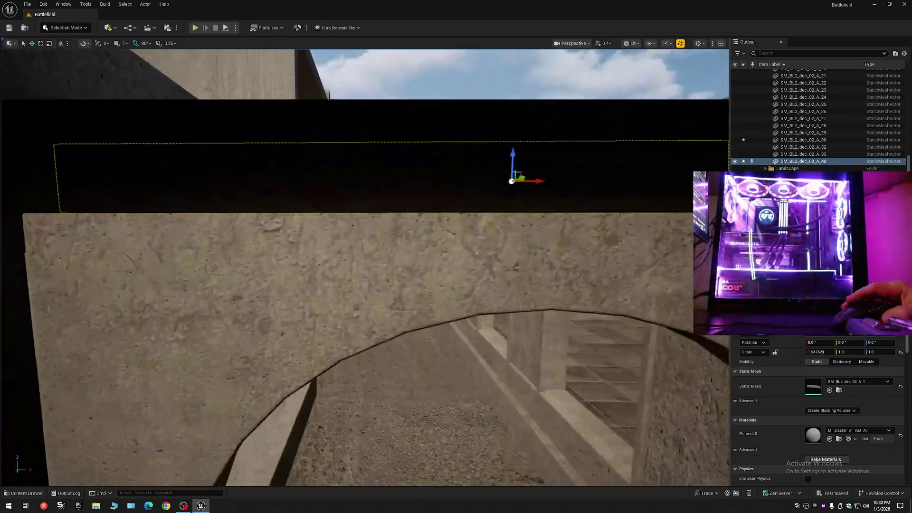
key(e)
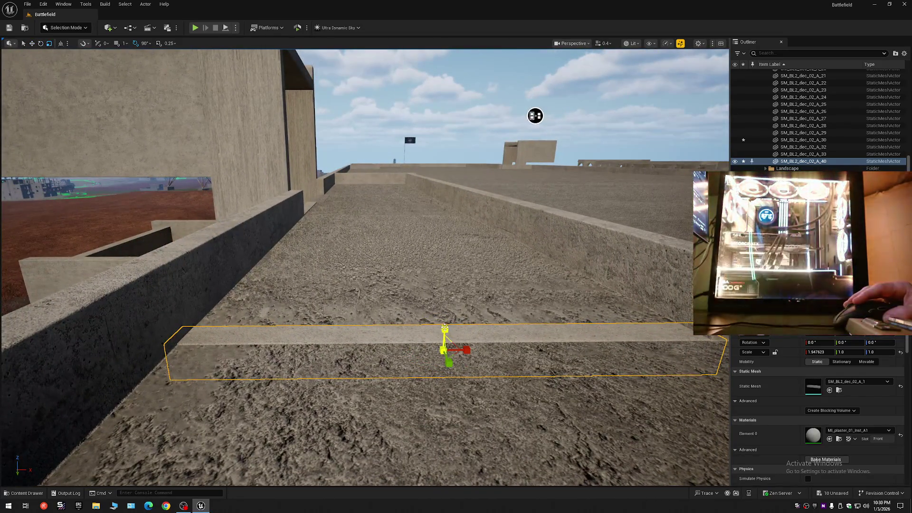
drag(444, 329, 658, 338)
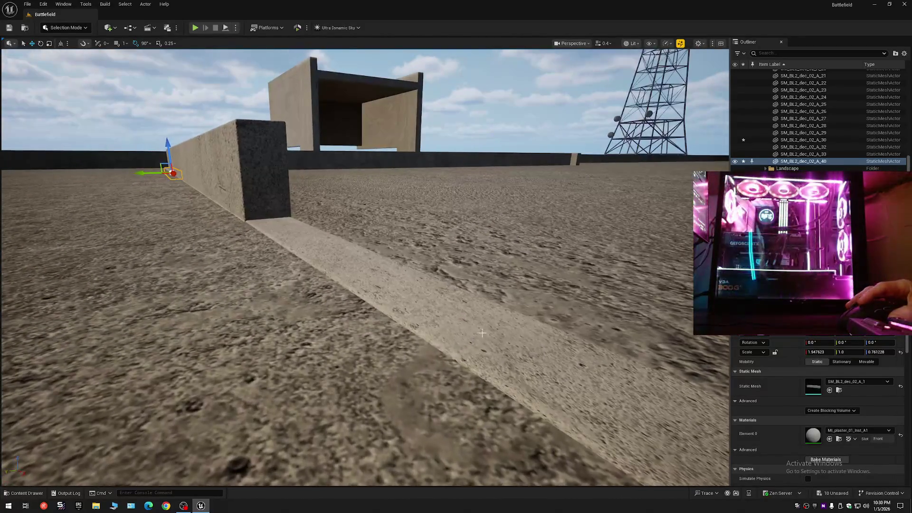
Step: Align strips SM_BL2_dec_02_A_2, A_30 and A_1 with the parapets, A_1 at scale 1.047623 × 1.0 × 1.0
click(478, 330)
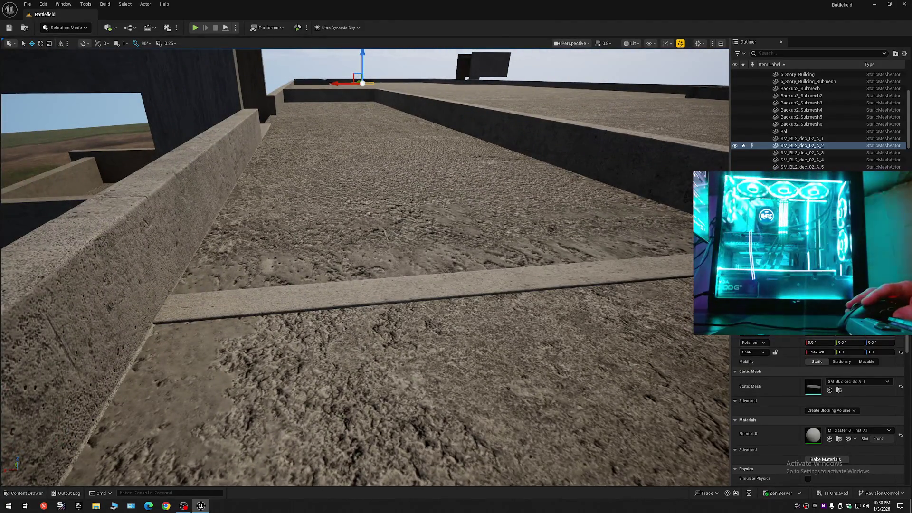
click(521, 296)
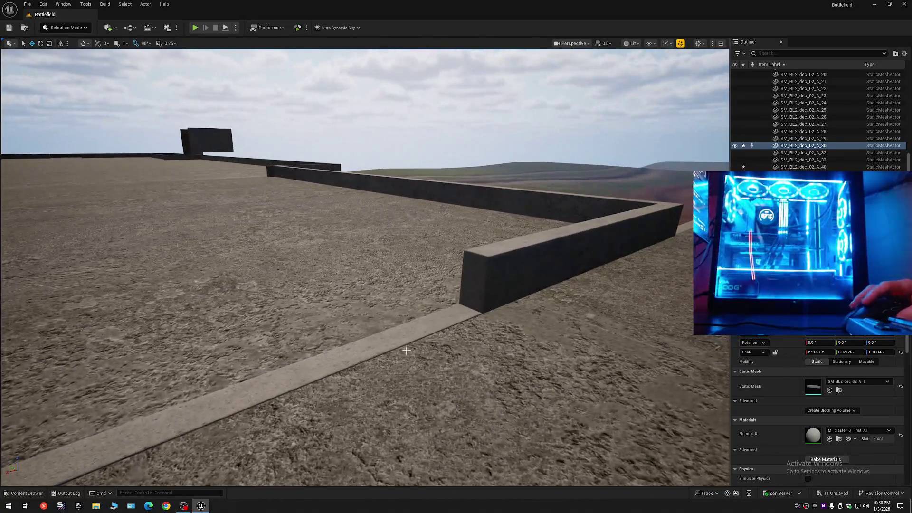
click(366, 349)
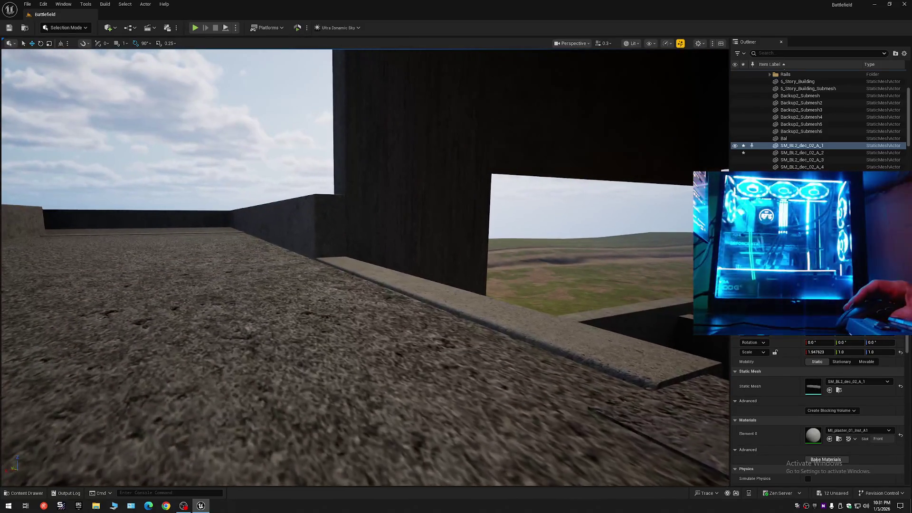
scroll(361, 266, down, 10)
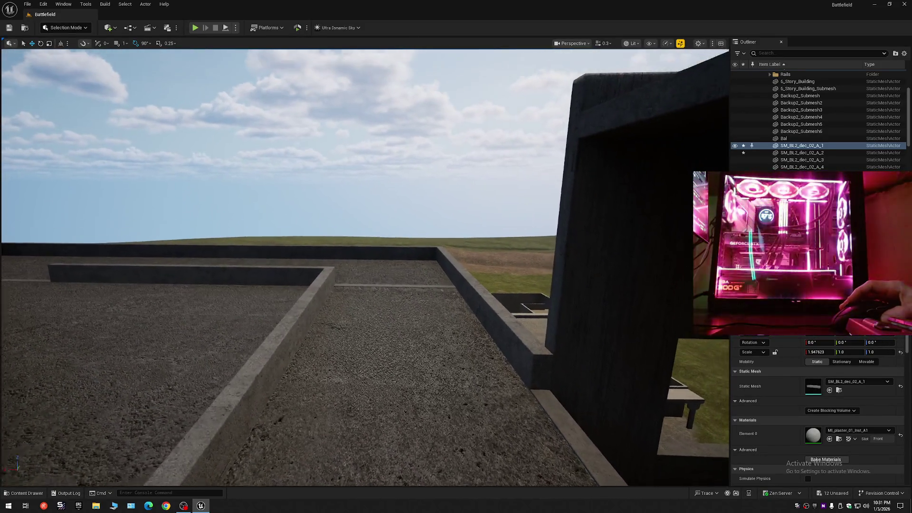
mouse_move(437, 319)
mouse_down()
mouse_move(437, 347)
mouse_move(436, 319)
mouse_up()
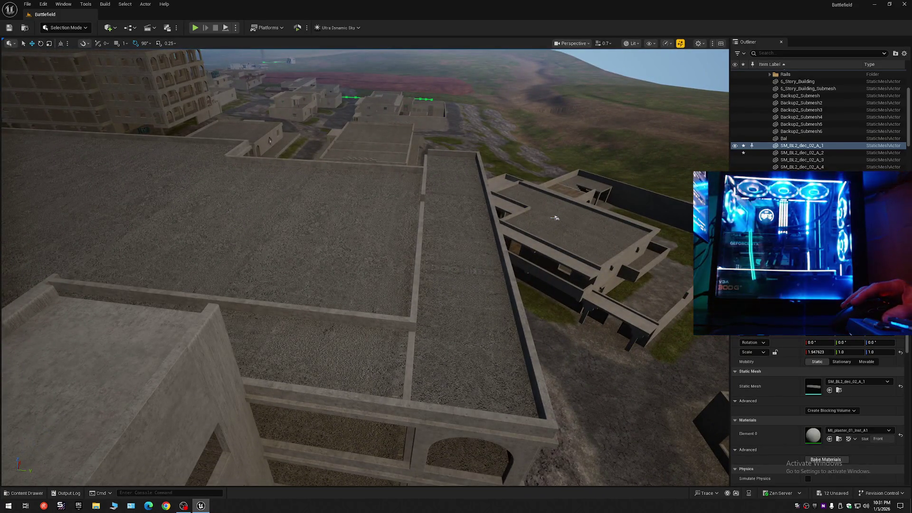
Step: Select the long roof divider wall and trim pieces and frame them
click(411, 342)
click(421, 211)
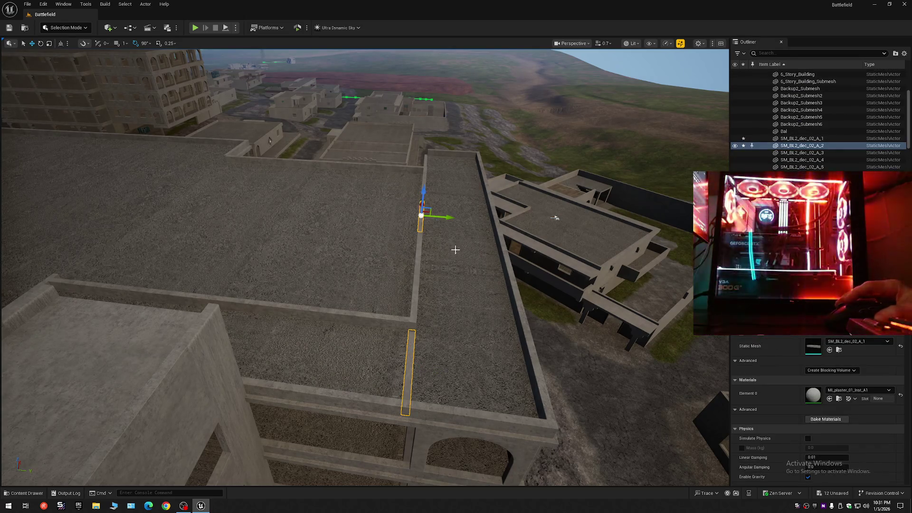
scroll(421, 212, up, 5)
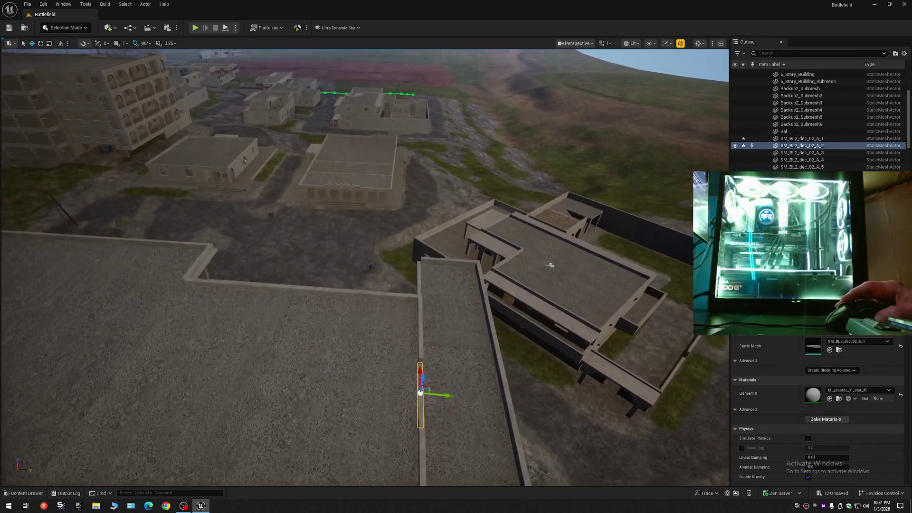
drag(420, 271, 420, 266)
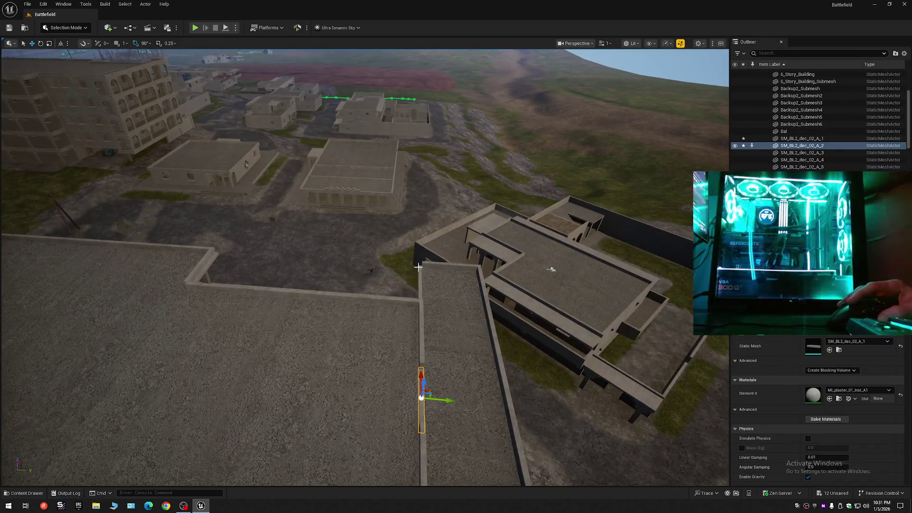
ctrl+click(423, 285)
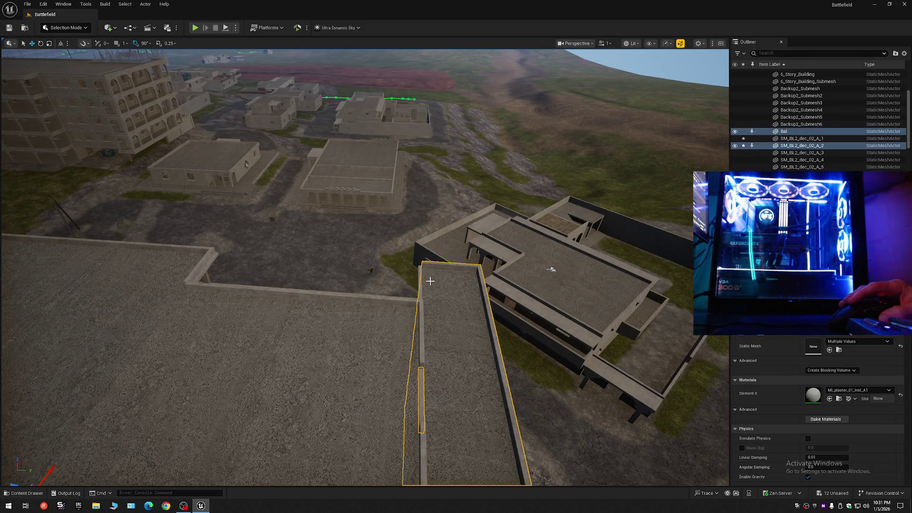
click(421, 291)
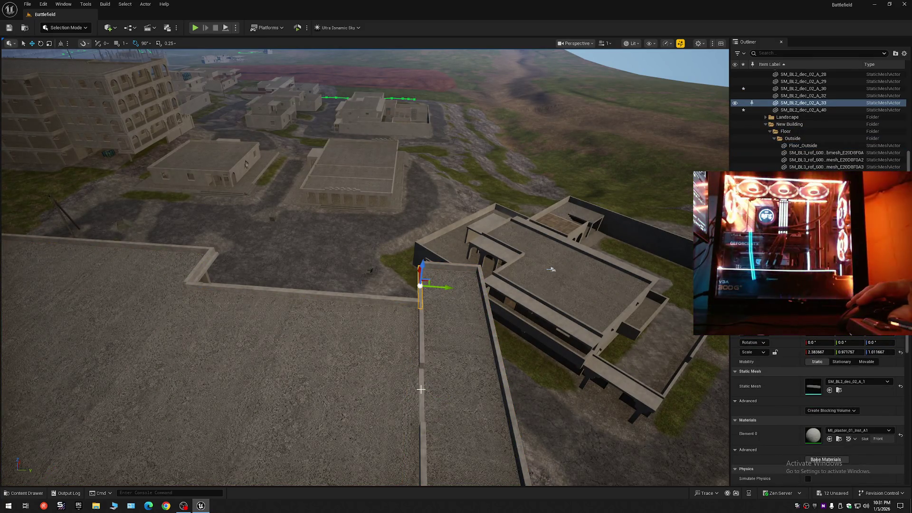
click(421, 390)
key(f)
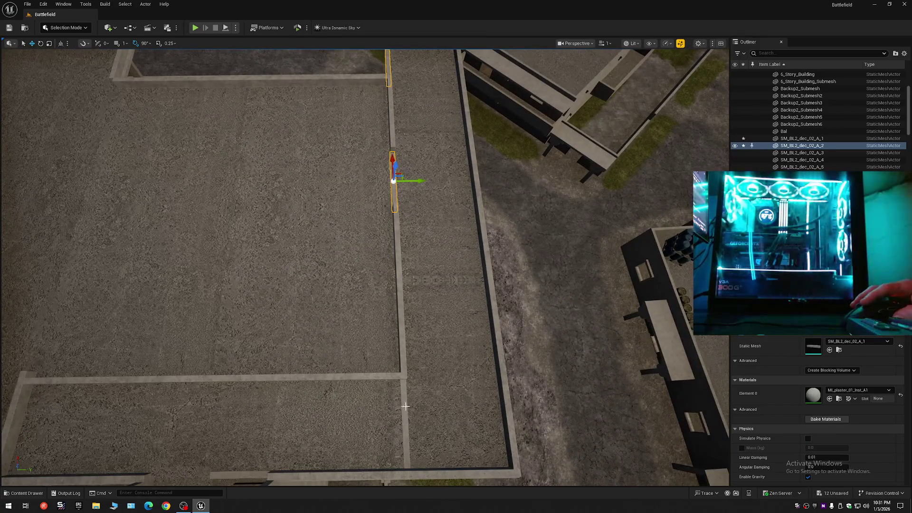
Step: Add the remaining thin wall posts to the selection and hide them
ctrl+click(405, 406)
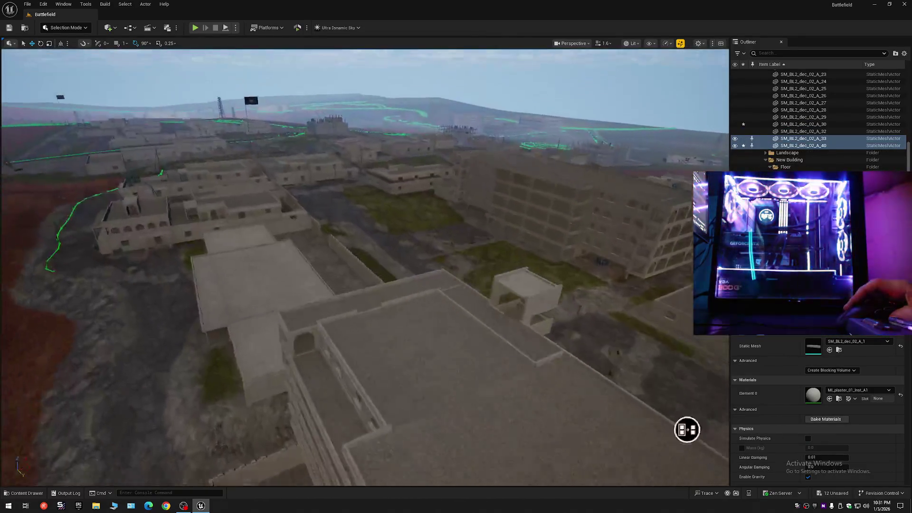
drag(687, 430, 269, 327)
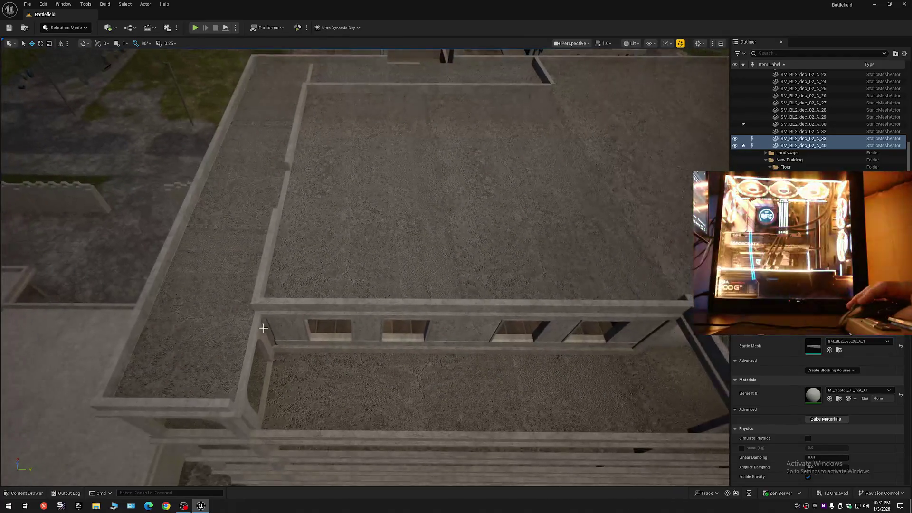
ctrl+click(252, 335)
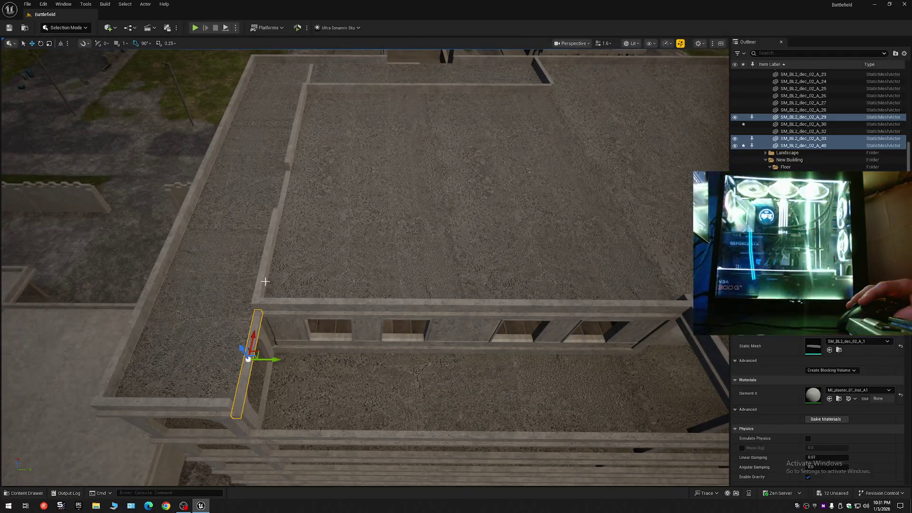
ctrl+click(282, 195)
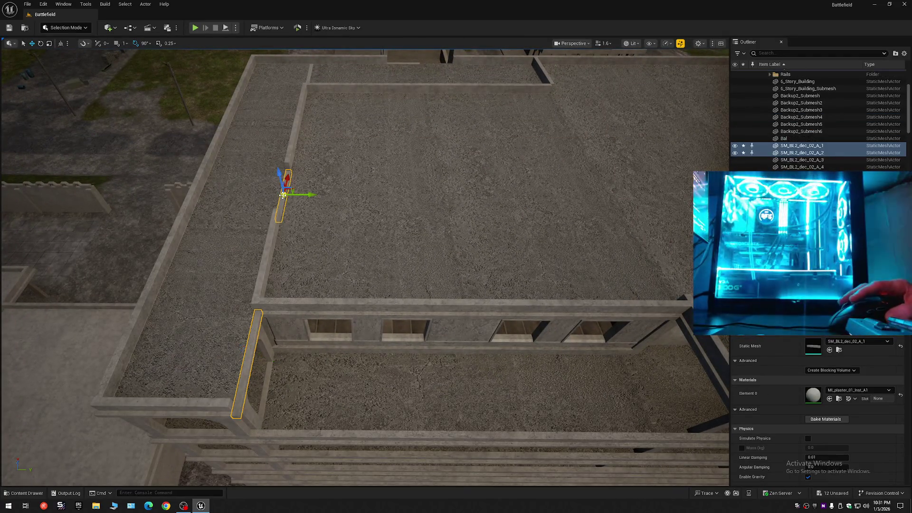
ctrl+click(308, 82)
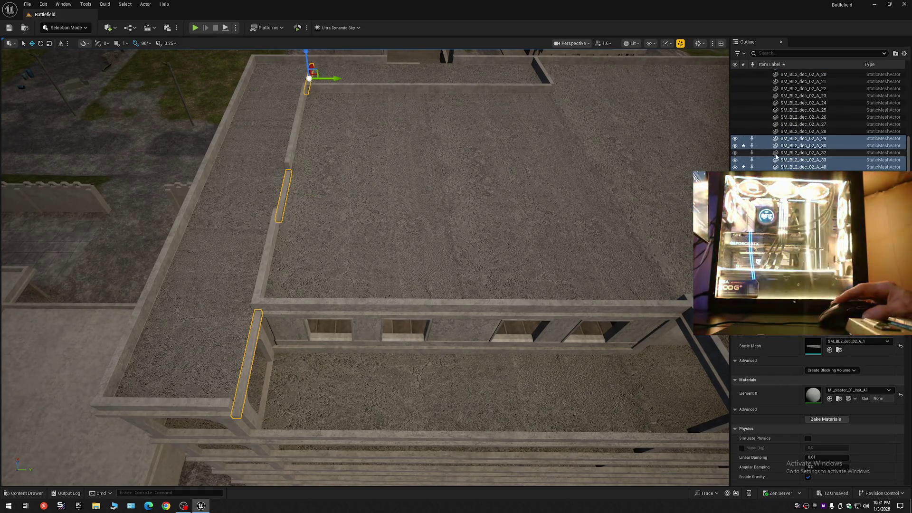
click(736, 143)
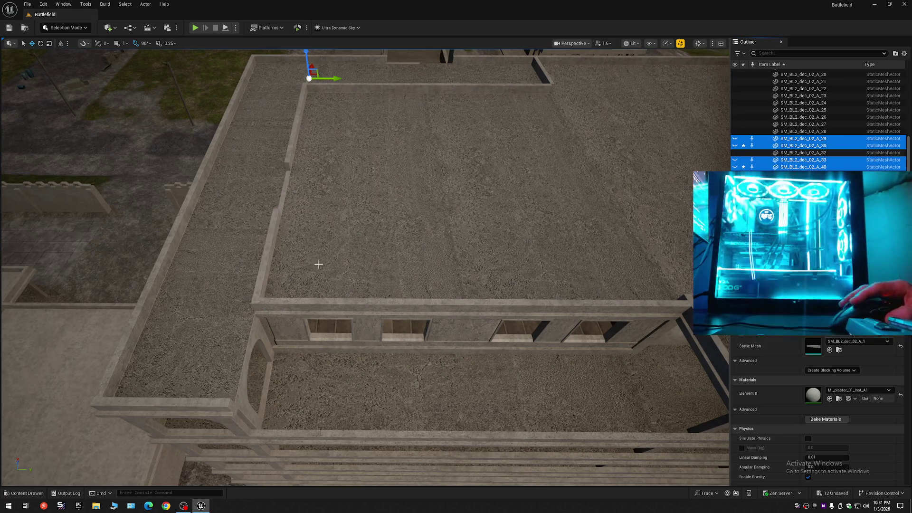
Step: Hide the 6_Story_Building and the Floor_Outside concrete floor
click(369, 319)
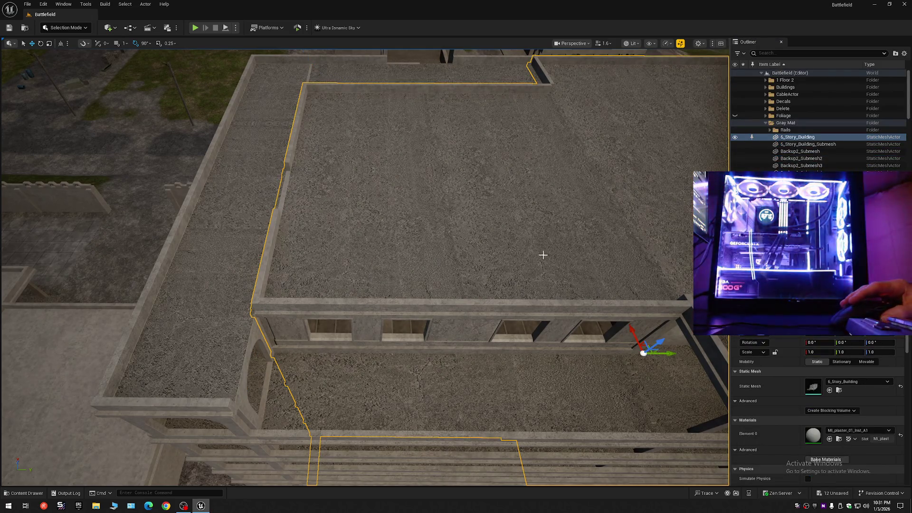
click(736, 139)
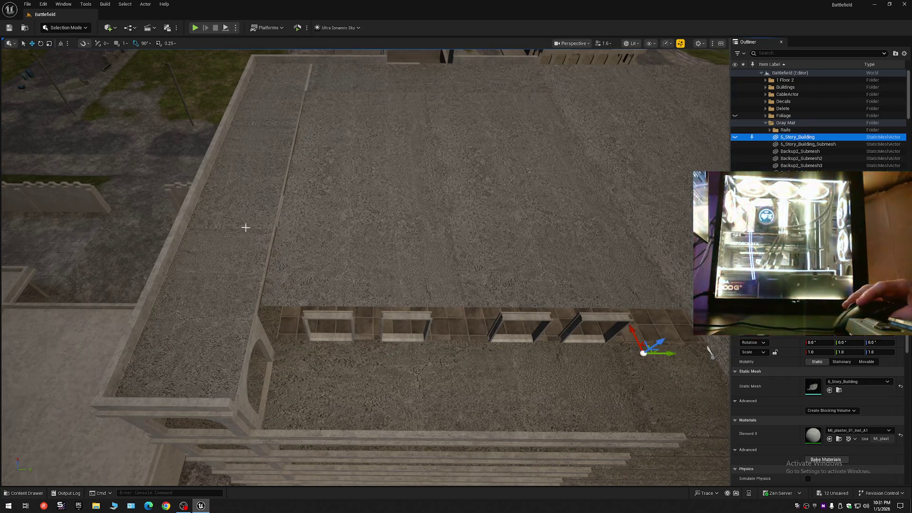
click(245, 227)
click(736, 146)
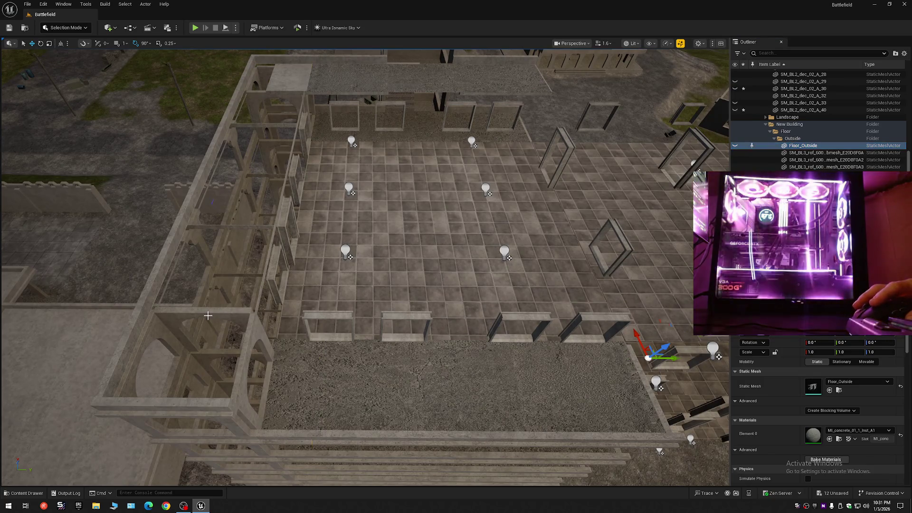
Step: Hide the Bal building, the lower left slab and the gravel roof
click(208, 316)
click(736, 146)
mouse_move(618, 143)
mouse_down()
mouse_move(591, 76)
mouse_move(462, 57)
mouse_move(513, 157)
mouse_up()
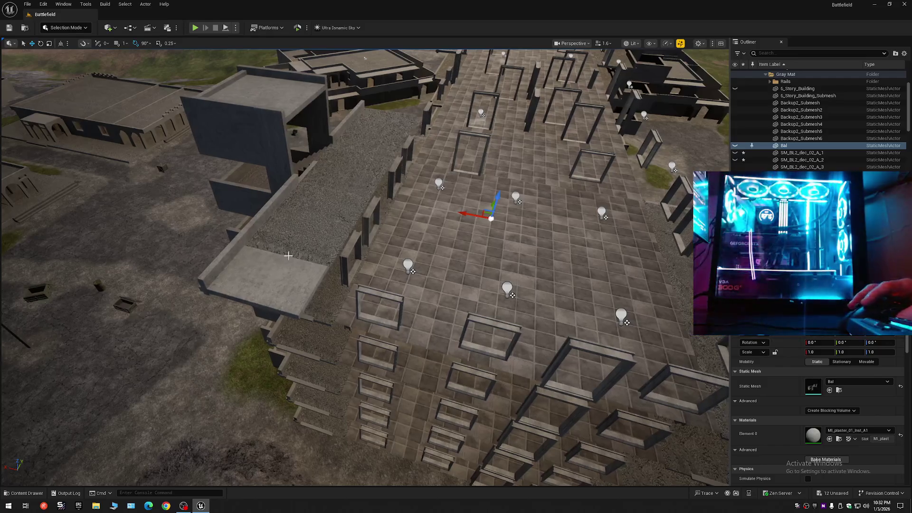
click(291, 254)
ctrl+click(326, 243)
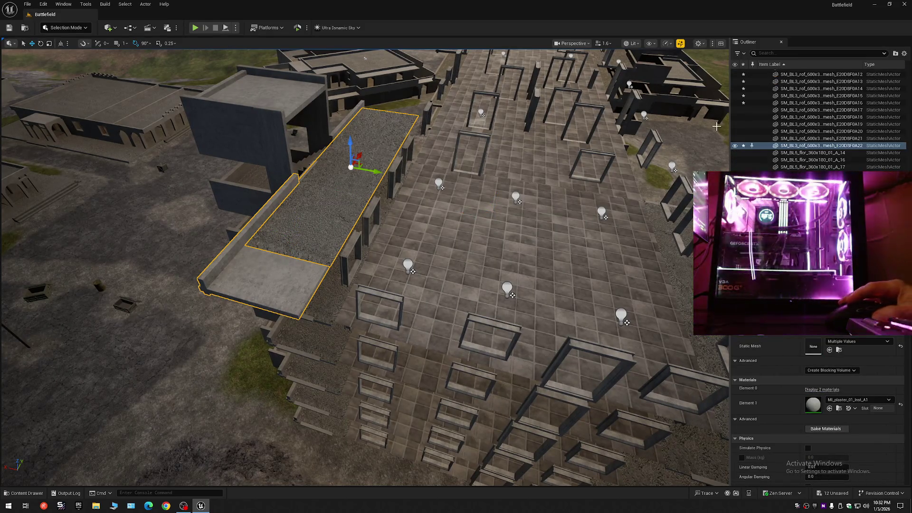
key(h)
Step: Hide the Backup17 concrete slab and fly over the exposed rooftop frames
mouse_move(326, 243)
mouse_down()
mouse_move(350, 238)
mouse_move(209, 189)
mouse_move(455, 184)
mouse_move(417, 183)
mouse_up()
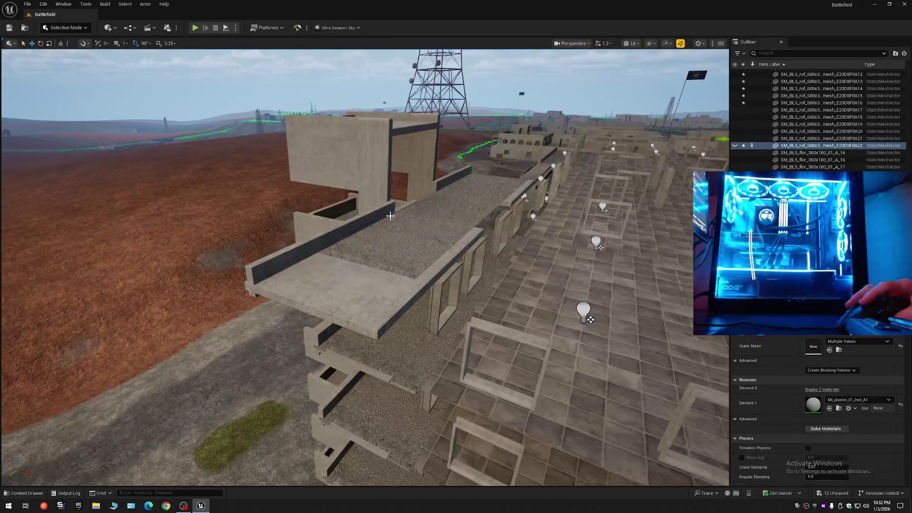
click(380, 242)
click(353, 281)
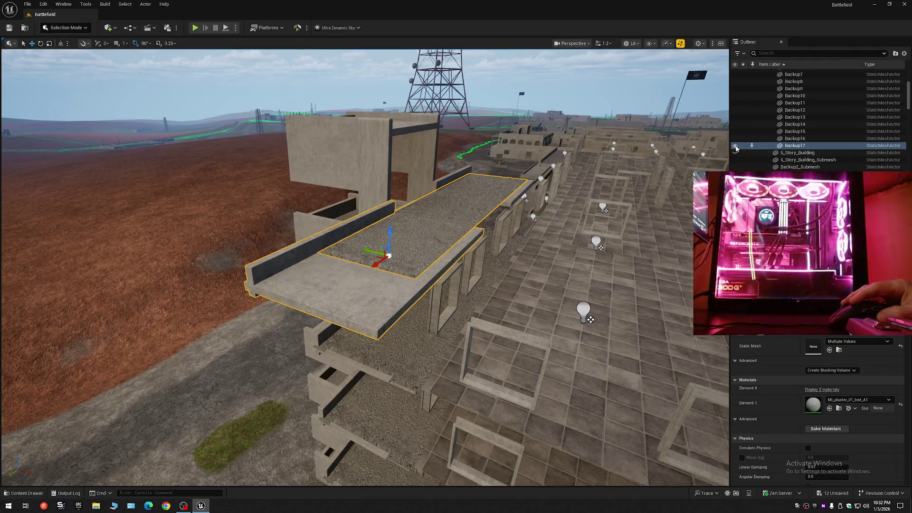
drag(735, 146, 735, 152)
mouse_move(618, 118)
mouse_down()
mouse_move(657, 112)
mouse_move(257, 150)
mouse_move(170, 147)
mouse_move(417, 207)
mouse_move(578, 206)
mouse_move(475, 199)
mouse_move(617, 182)
mouse_move(433, 162)
mouse_move(316, 170)
mouse_move(409, 159)
mouse_move(392, 150)
mouse_move(415, 138)
mouse_move(416, 58)
mouse_move(436, 212)
mouse_up()
scroll(434, 185, down, 1)
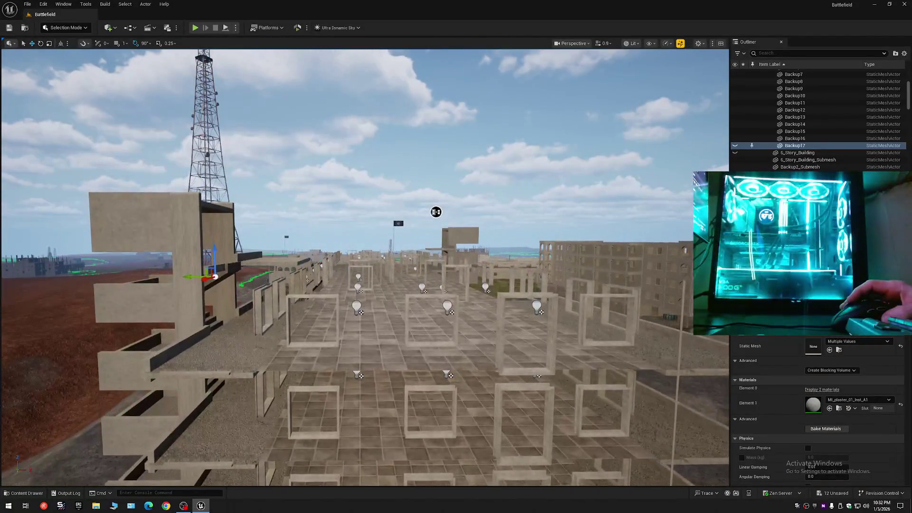
Step: Collapse the whole scene tree and expand the Battlefield root to its folders
click(904, 54)
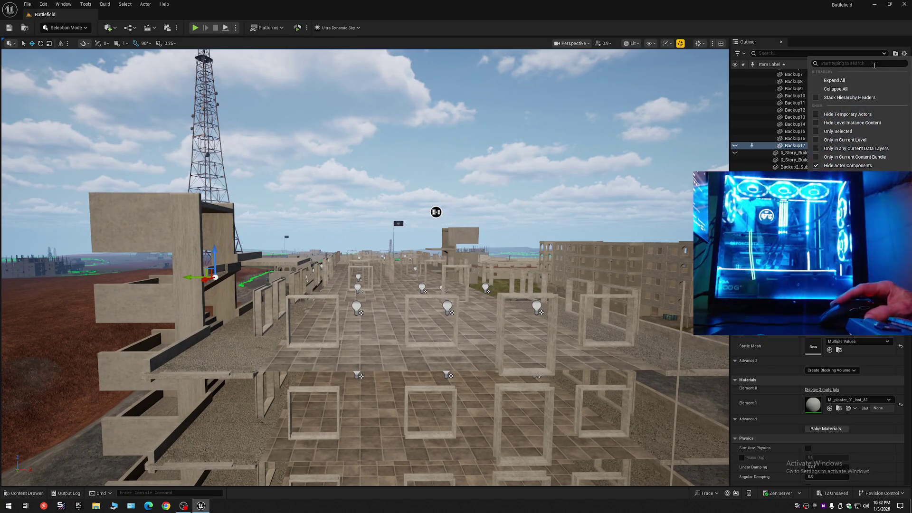
click(833, 89)
click(761, 73)
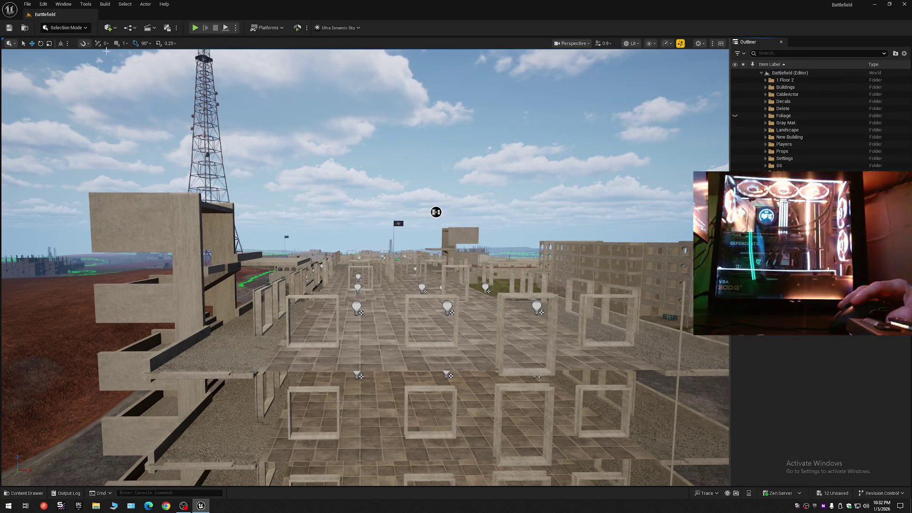
Step: Save all changes and the current level from the File menu
click(9, 28)
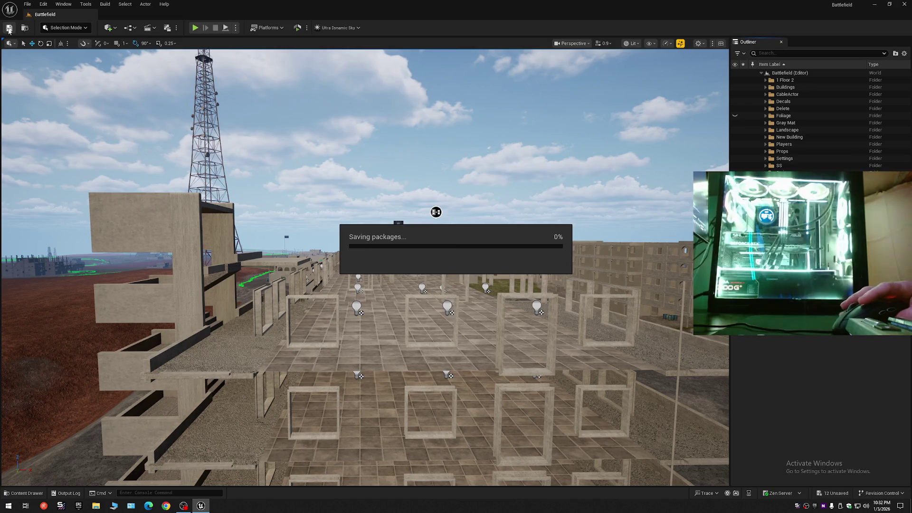
click(30, 7)
click(44, 90)
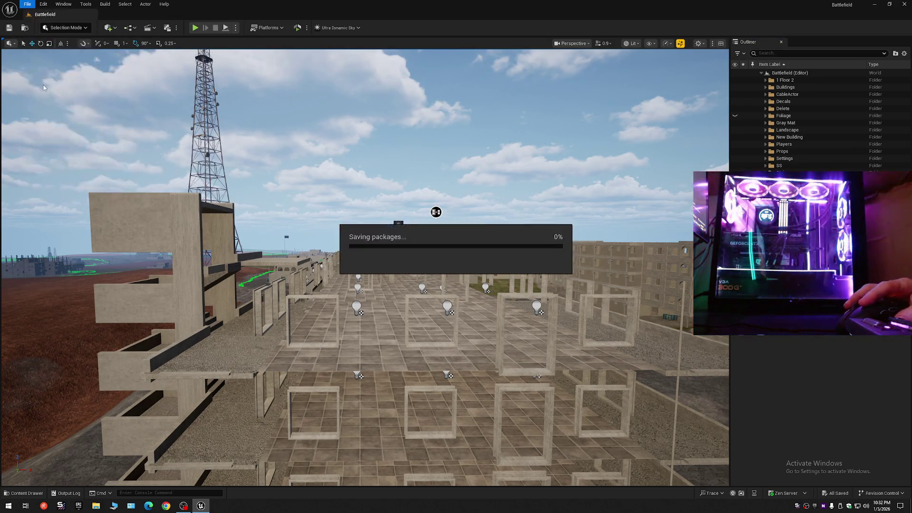
click(27, 4)
click(39, 101)
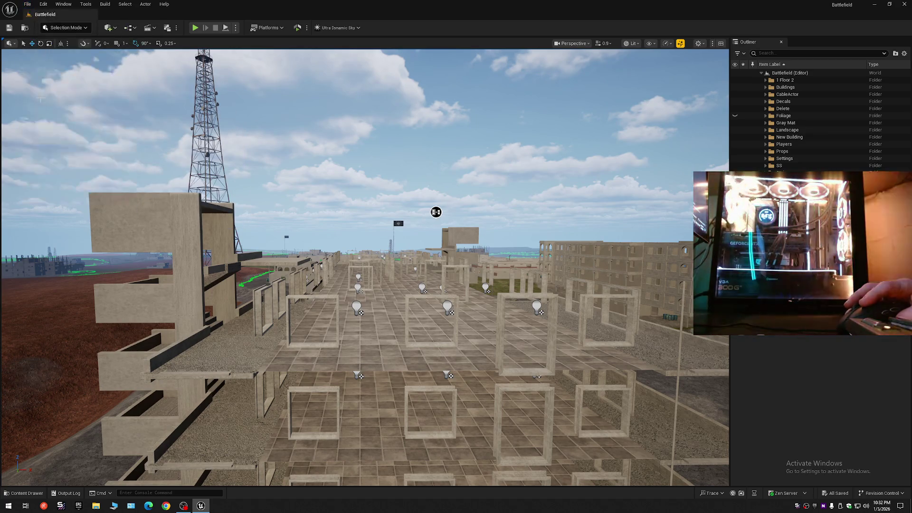
Step: Save the level as the existing Battlefield map, confirming the replacement
click(27, 5)
click(42, 97)
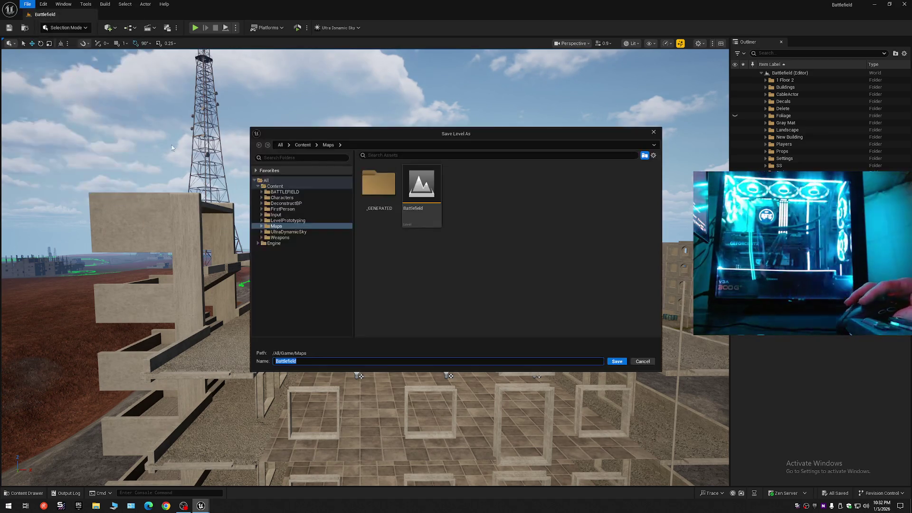
double_click(421, 188)
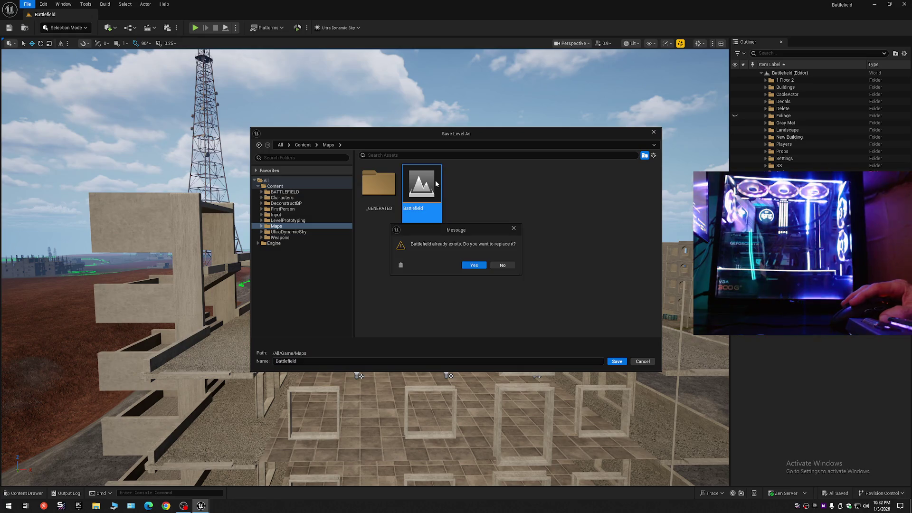
click(475, 266)
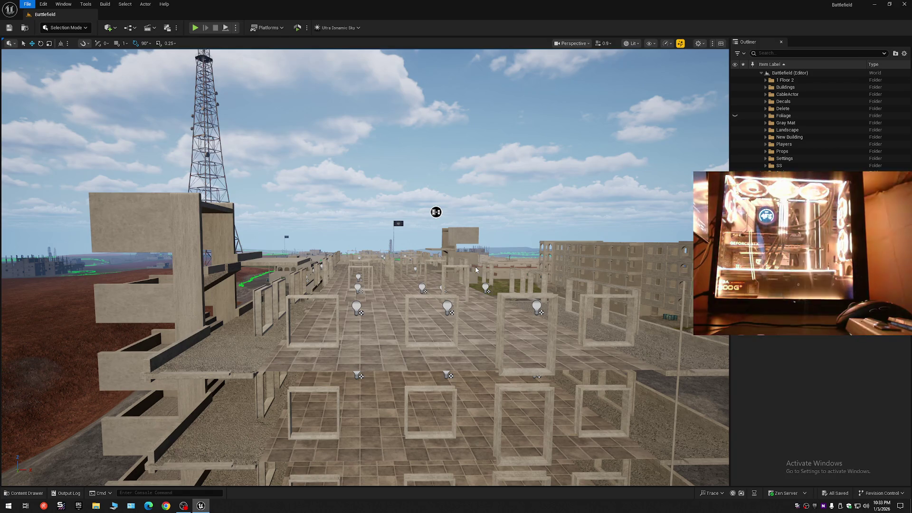
key(Escape)
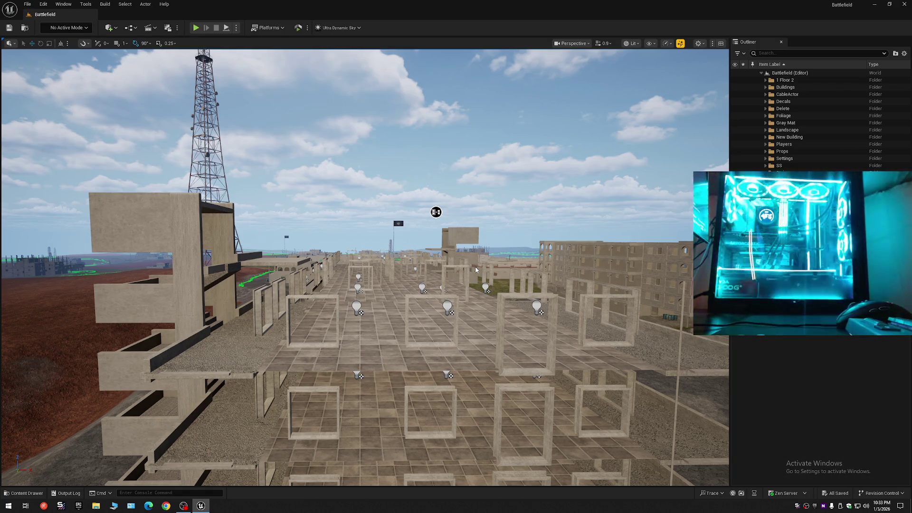
scroll(476, 270, up, 10)
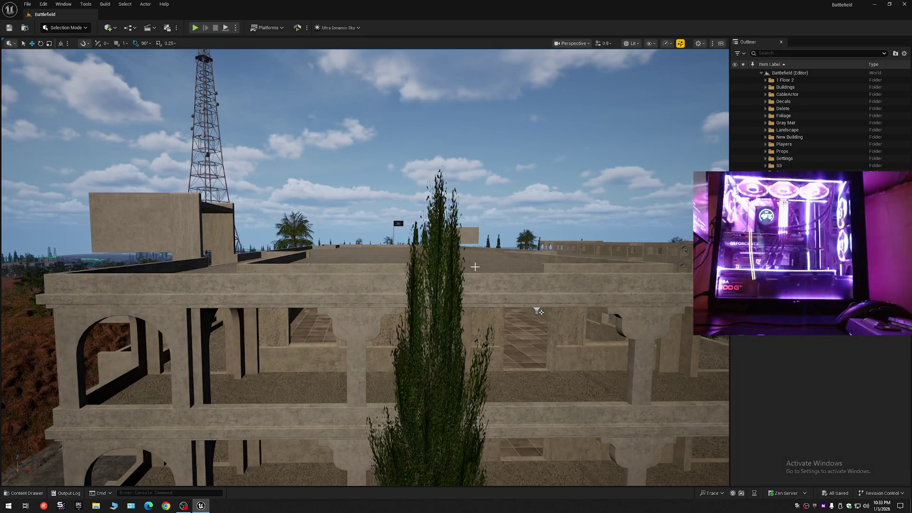